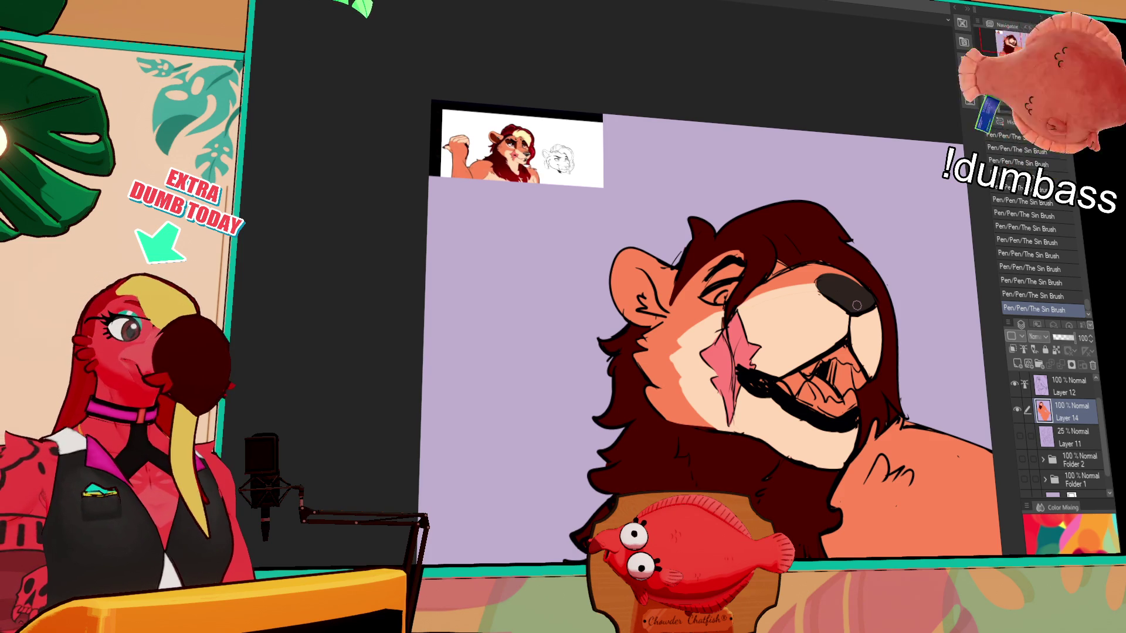
{"action": "scroll", "coordinate": [770, 401], "scroll_direction": "down", "scroll_amount": 3}
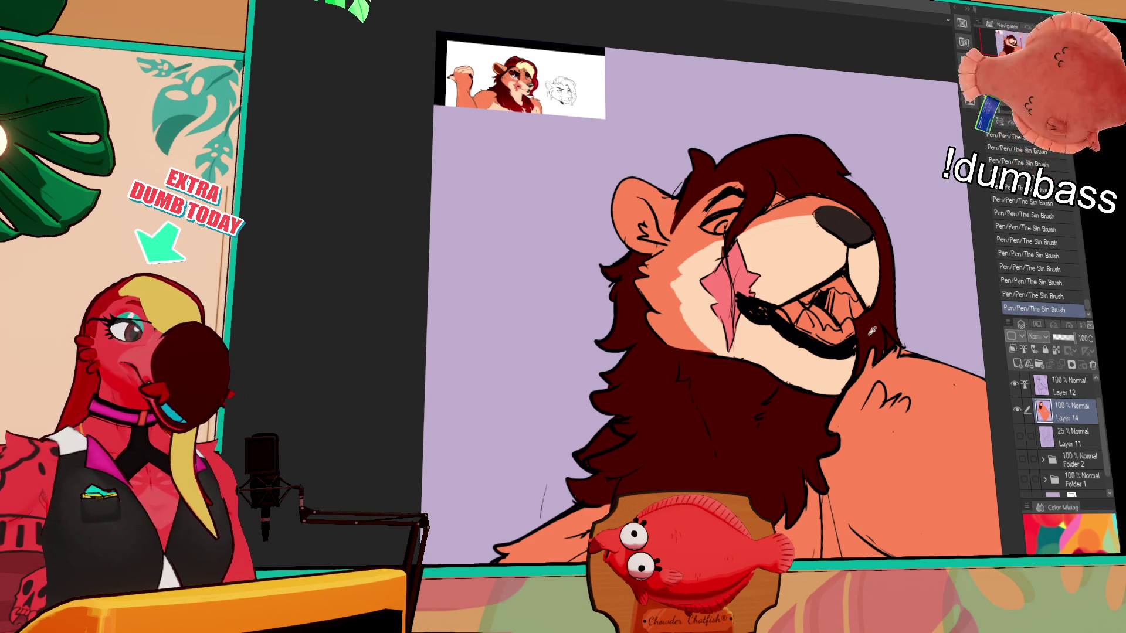
Fill the lion's teeth white and paint white touch-ups over them, undoing a misplaced mouth fill
{"action": "left_click_drag", "start_coordinate": [859, 340], "coordinate": [830, 336]}
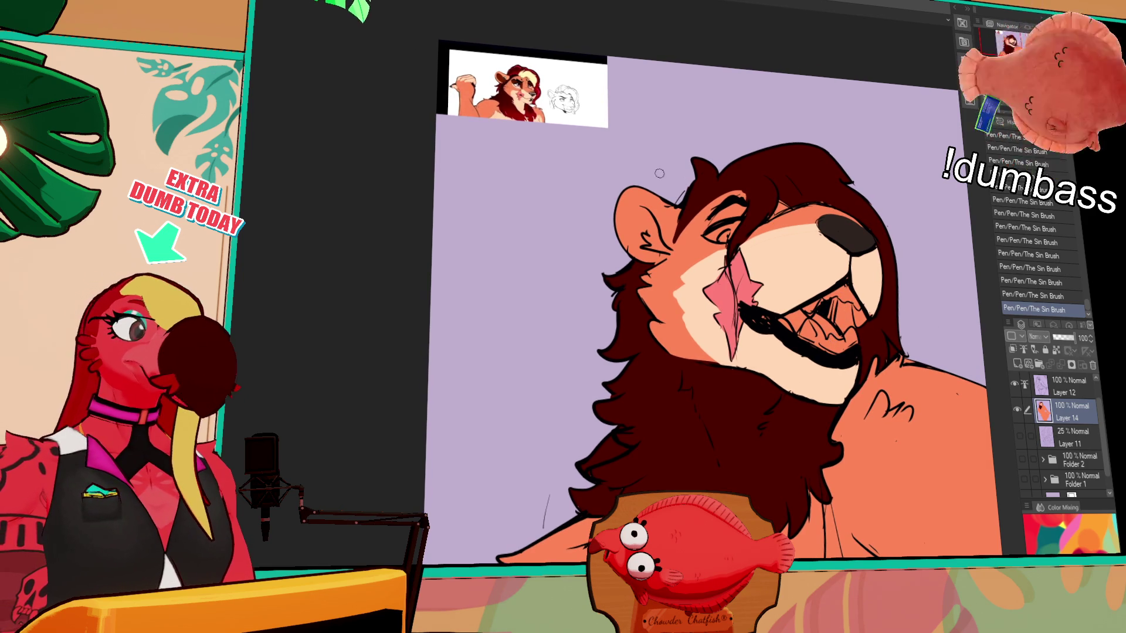
{"action": "left_click", "coordinate": [829, 335]}
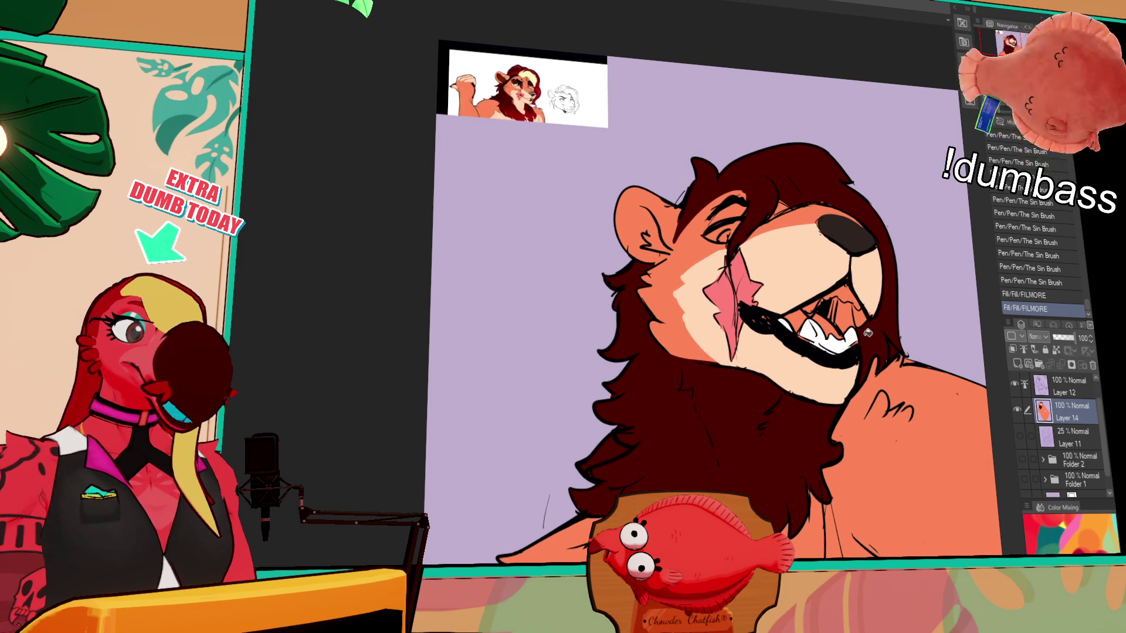
{"action": "key", "text": "ctrl+z"}
{"action": "left_click", "coordinate": [812, 333]}
{"action": "left_click_drag", "start_coordinate": [796, 336], "coordinate": [819, 322]}
Erase rough edges around the teeth on Layer 12, then fill the remaining gaps inside the mouth on Layer 14
{"action": "left_click", "coordinate": [1072, 387]}
{"action": "key", "text": "ctrl+z"}
{"action": "mouse_move", "coordinate": [811, 339]}
{"action": "left_mouse_down"}
{"action": "mouse_move", "coordinate": [820, 325]}
{"action": "mouse_move", "coordinate": [855, 352]}
{"action": "left_mouse_up"}
{"action": "left_click", "coordinate": [1065, 412]}
{"action": "left_click", "coordinate": [819, 305]}
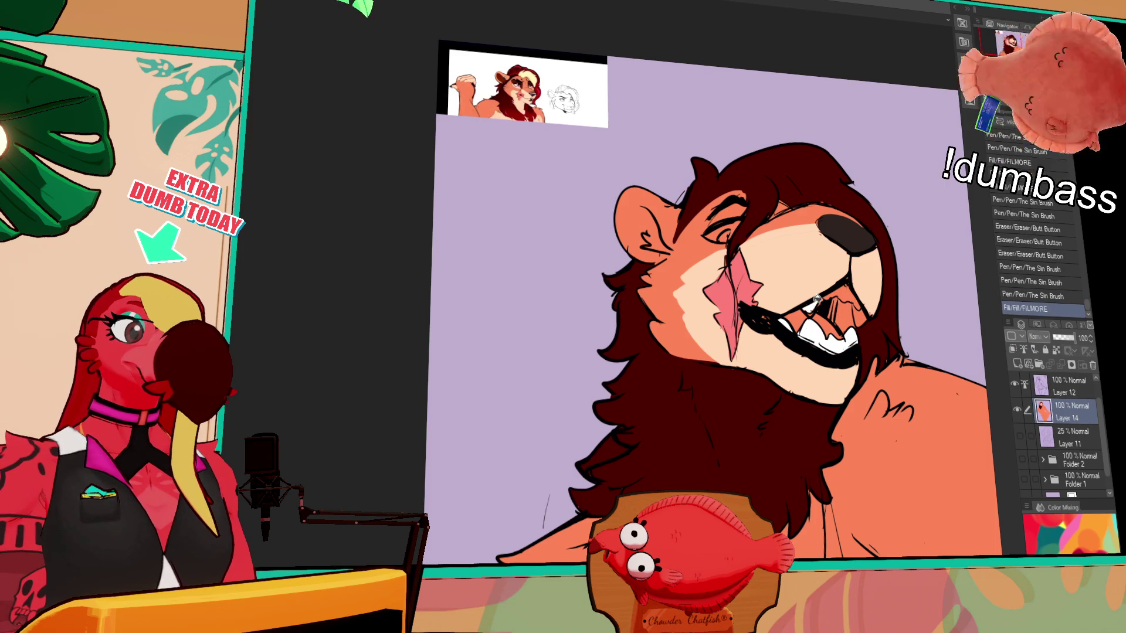
{"action": "left_click_drag", "start_coordinate": [834, 291], "coordinate": [837, 287]}
{"action": "left_click", "coordinate": [844, 292]}
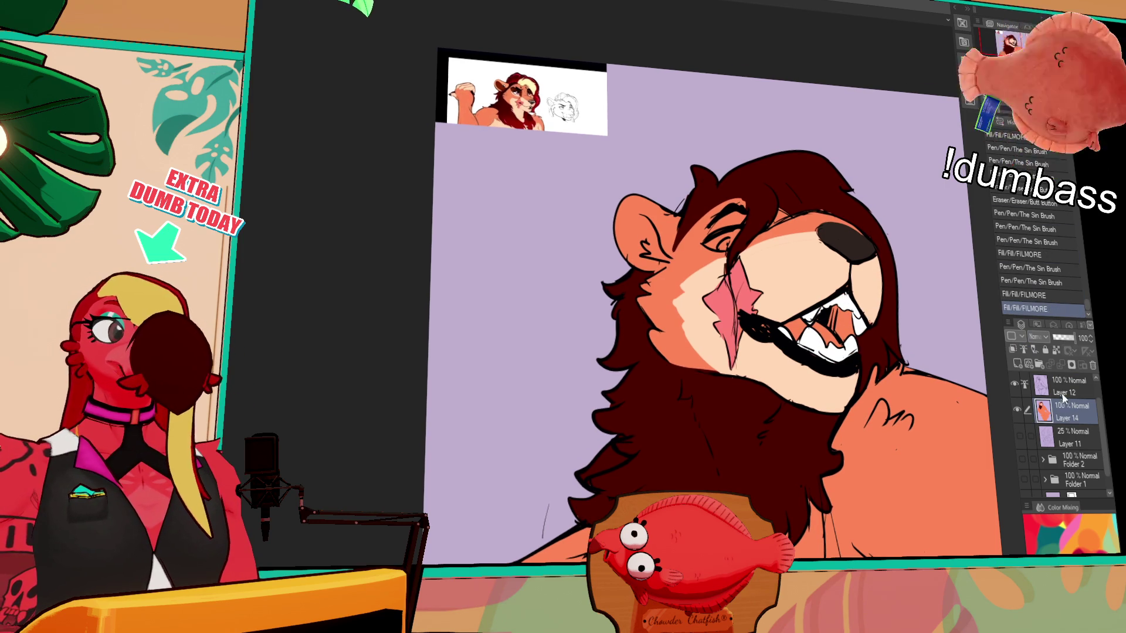
Ink small dark touch-ups around the teeth and a mark near the lip on Layer 12
{"action": "key", "text": "alt+bracketright"}
{"action": "left_click_drag", "start_coordinate": [846, 280], "coordinate": [834, 290]}
{"action": "left_click_drag", "start_coordinate": [748, 315], "coordinate": [742, 322]}
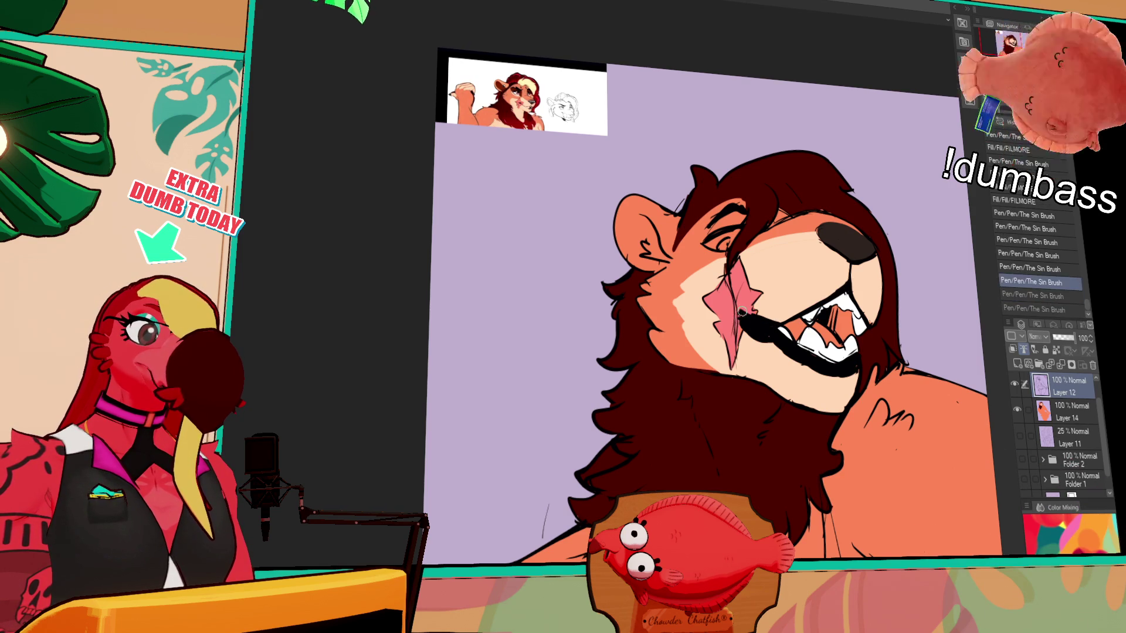
Erase stray marks near the eye and add small brow strokes, toggling undo/redo to compare
{"action": "left_click", "coordinate": [1040, 284]}
{"action": "left_click", "coordinate": [1033, 309]}
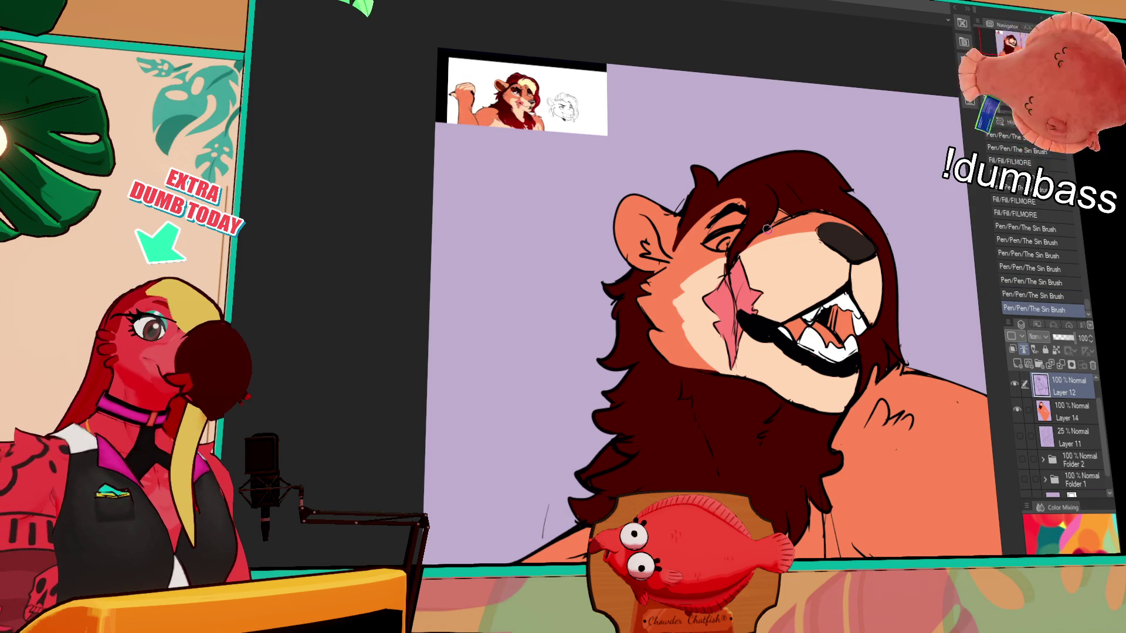
{"action": "left_click_drag", "start_coordinate": [766, 220], "coordinate": [703, 287]}
{"action": "left_click_drag", "start_coordinate": [822, 227], "coordinate": [825, 230]}
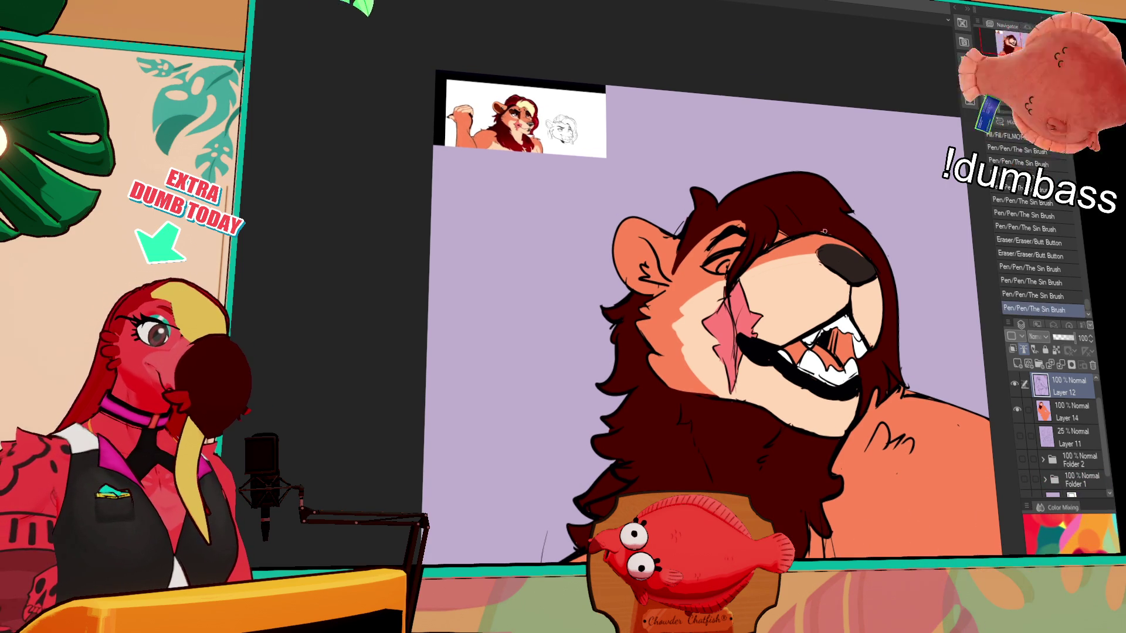
{"action": "mouse_move", "coordinate": [758, 252]}
{"action": "left_mouse_down"}
{"action": "mouse_move", "coordinate": [797, 241]}
{"action": "mouse_move", "coordinate": [771, 249]}
{"action": "left_mouse_up"}
{"action": "key", "text": "ctrl+z"}
{"action": "key", "text": "ctrl+y"}
{"action": "key", "text": "ctrl+z"}
{"action": "key", "text": "ctrl+y"}
{"action": "key", "text": "ctrl+z"}
{"action": "key", "text": "ctrl+y"}
Refine the brow hair with thin strokes and erasures and add a small stroke near the ear
{"action": "left_click_drag", "start_coordinate": [823, 228], "coordinate": [843, 235]}
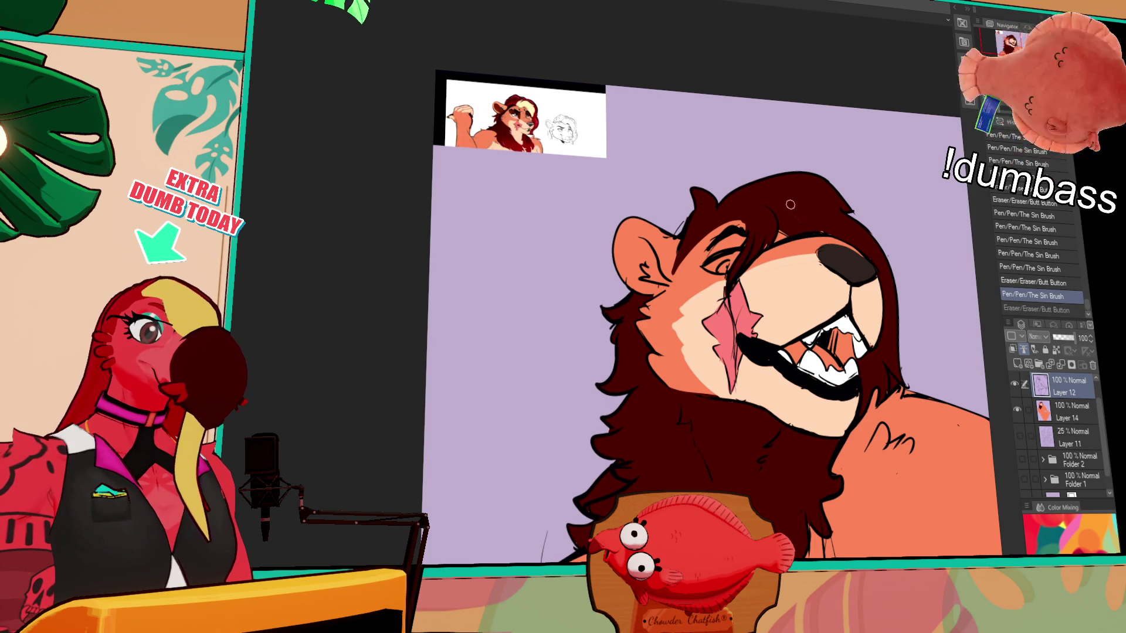
{"action": "mouse_move", "coordinate": [785, 208]}
{"action": "left_mouse_down"}
{"action": "mouse_move", "coordinate": [834, 230]}
{"action": "mouse_move", "coordinate": [778, 230]}
{"action": "left_mouse_up"}
{"action": "mouse_move", "coordinate": [777, 229]}
{"action": "left_mouse_down"}
{"action": "mouse_move", "coordinate": [762, 247]}
{"action": "mouse_move", "coordinate": [778, 221]}
{"action": "left_mouse_up"}
{"action": "mouse_move", "coordinate": [675, 273]}
{"action": "left_mouse_down"}
{"action": "mouse_move", "coordinate": [676, 261]}
{"action": "mouse_move", "coordinate": [694, 274]}
{"action": "left_mouse_up"}
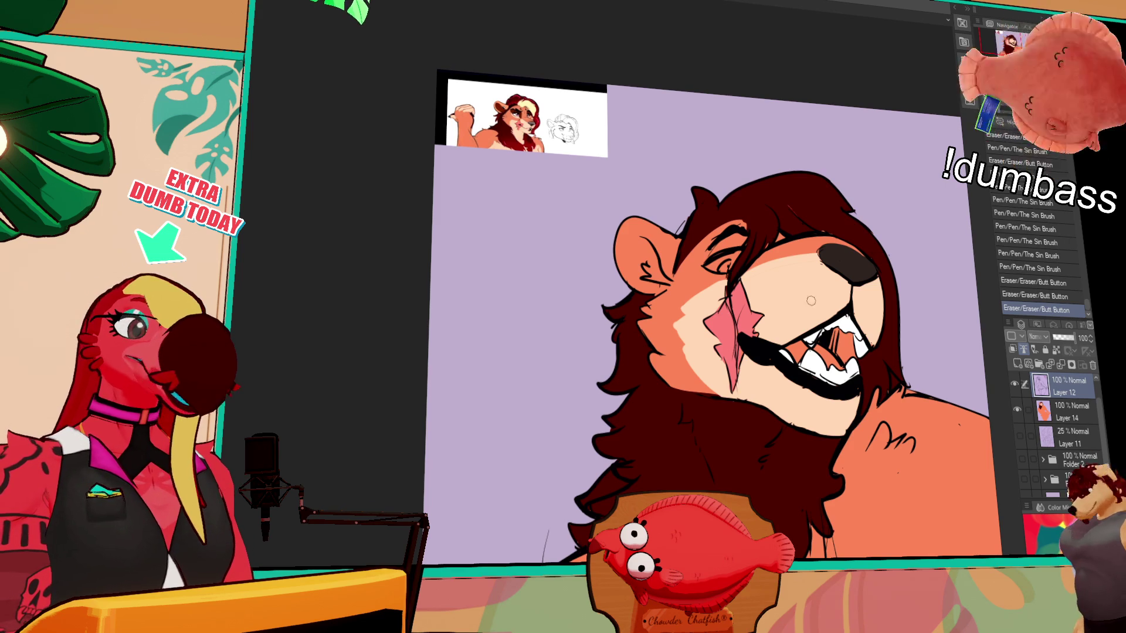
{"action": "left_click_drag", "start_coordinate": [733, 273], "coordinate": [750, 242]}
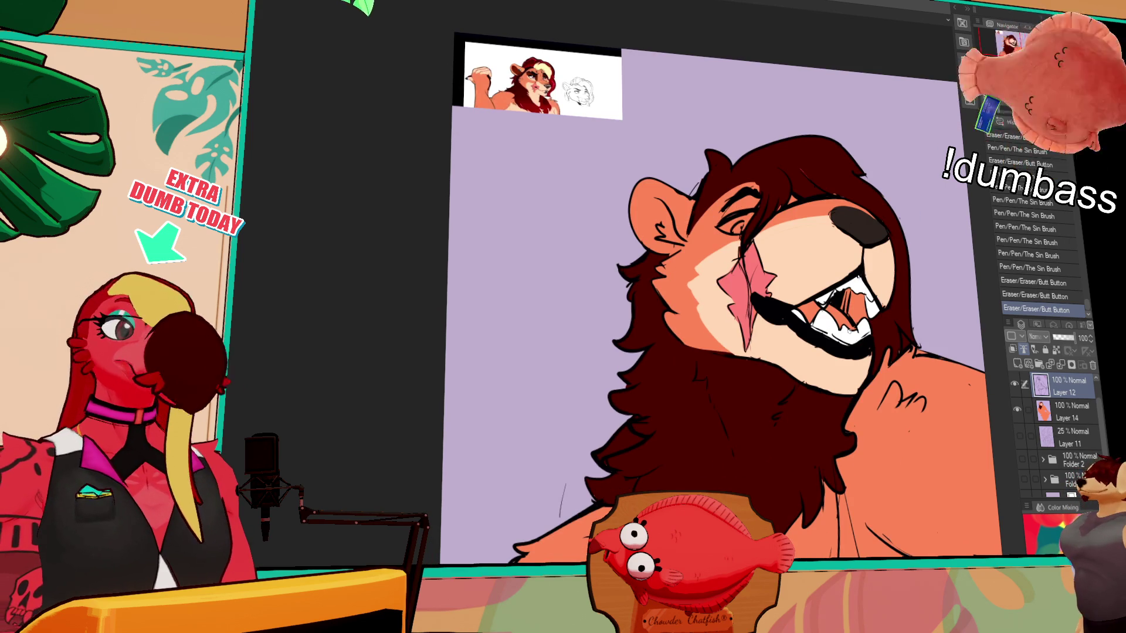
Adjust a line near the mouth with the eraser and compare the edit through repeated undo/redo
{"action": "left_click_drag", "start_coordinate": [873, 335], "coordinate": [870, 359]}
{"action": "key", "text": "ctrl+z"}
{"action": "key", "text": "e"}
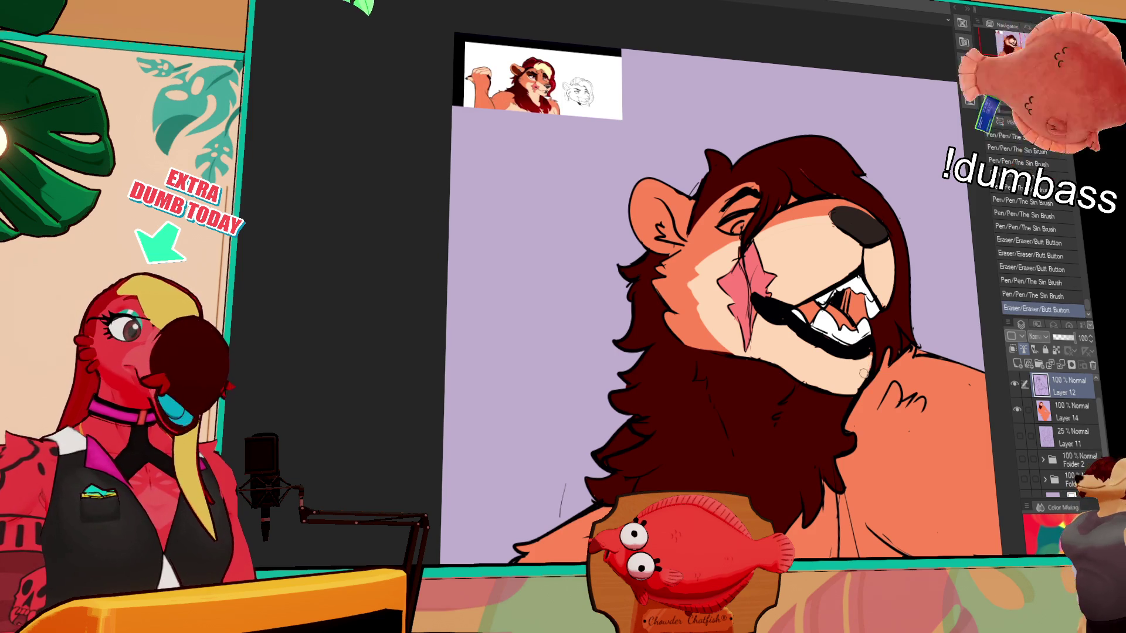
{"action": "key", "text": "ctrl+z"}
{"action": "key", "text": "ctrl+y"}
{"action": "key", "text": "ctrl+z"}
{"action": "key", "text": "ctrl+y"}
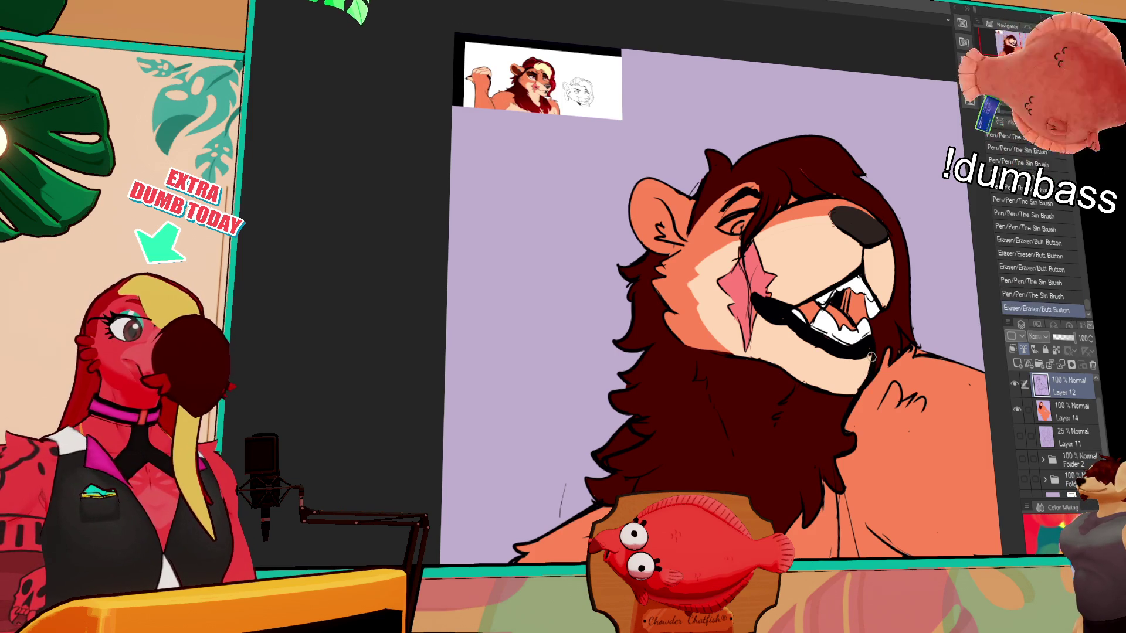
{"action": "key", "text": "ctrl+z"}
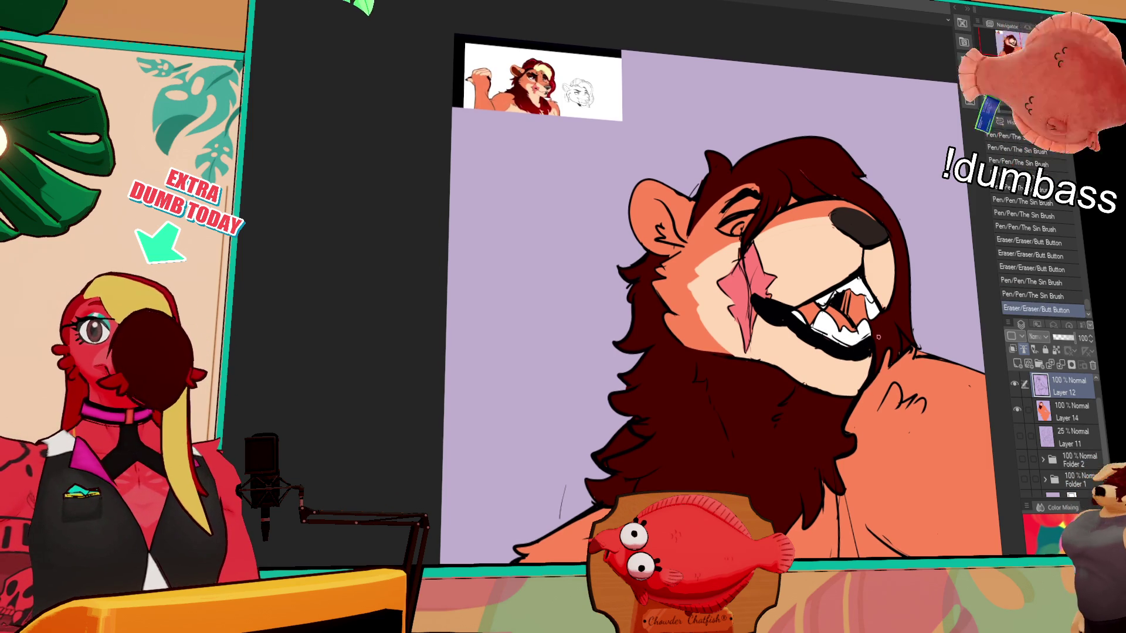
{"action": "key", "text": "ctrl+y"}
{"action": "key", "text": "ctrl+y"}
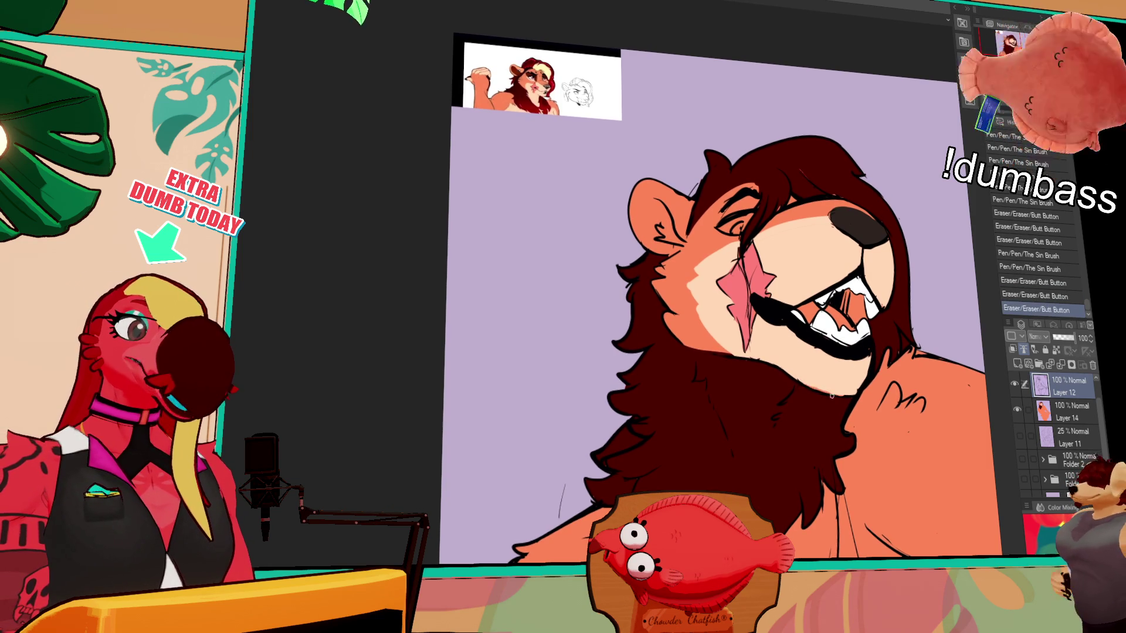
{"action": "key", "text": "ctrl+y"}
{"action": "key", "text": "ctrl+z"}
{"action": "key", "text": "ctrl+y"}
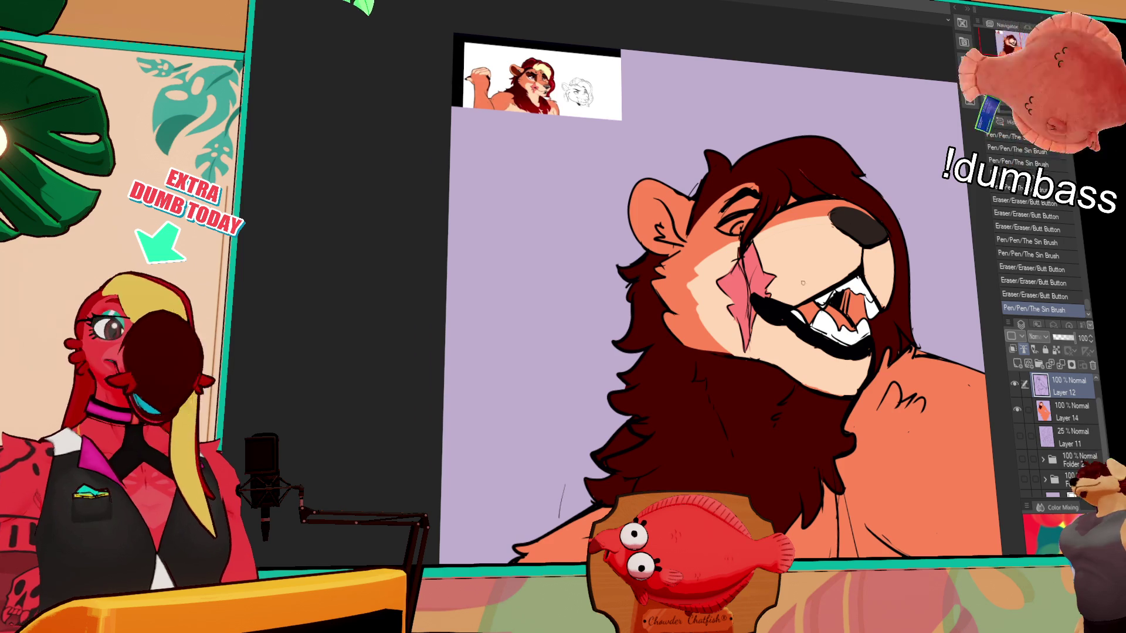
Try small erasures on the chin line, reverting each, then ink strokes along the top of the mane
{"action": "left_click_drag", "start_coordinate": [835, 393], "coordinate": [842, 395]}
{"action": "key", "text": "ctrl+z"}
{"action": "key", "text": "ctrl+y"}
{"action": "left_click_drag", "start_coordinate": [847, 391], "coordinate": [851, 392]}
{"action": "key", "text": "ctrl+z"}
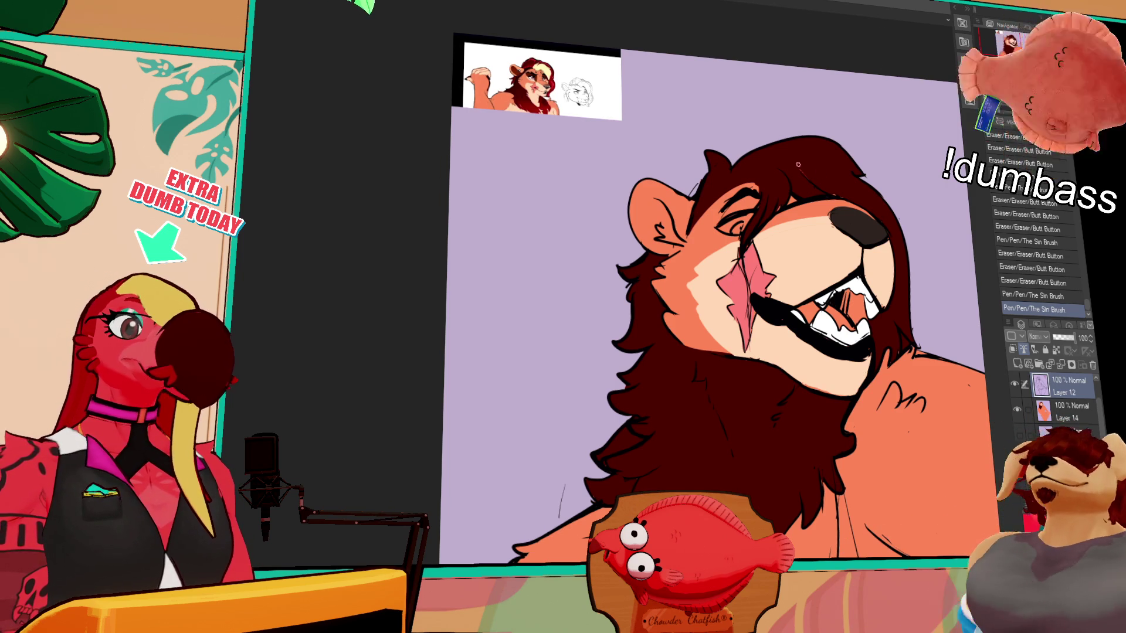
{"action": "mouse_move", "coordinate": [798, 163]}
{"action": "left_mouse_down"}
{"action": "mouse_move", "coordinate": [875, 178]}
{"action": "mouse_move", "coordinate": [835, 192]}
{"action": "mouse_move", "coordinate": [857, 202]}
{"action": "mouse_move", "coordinate": [900, 196]}
{"action": "mouse_move", "coordinate": [751, 203]}
{"action": "left_mouse_up"}
On Layer 14, refine the mane-top stroke and add dark strokes around the lion's ear
{"action": "key", "text": "alt+["}
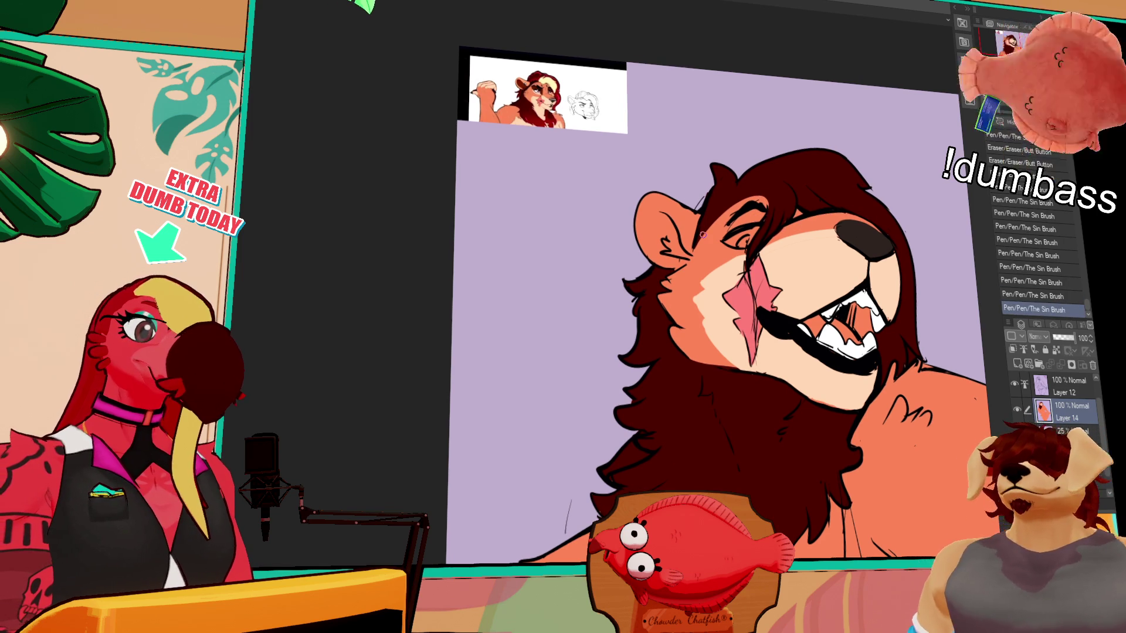
{"action": "key", "text": "ctrl+z"}
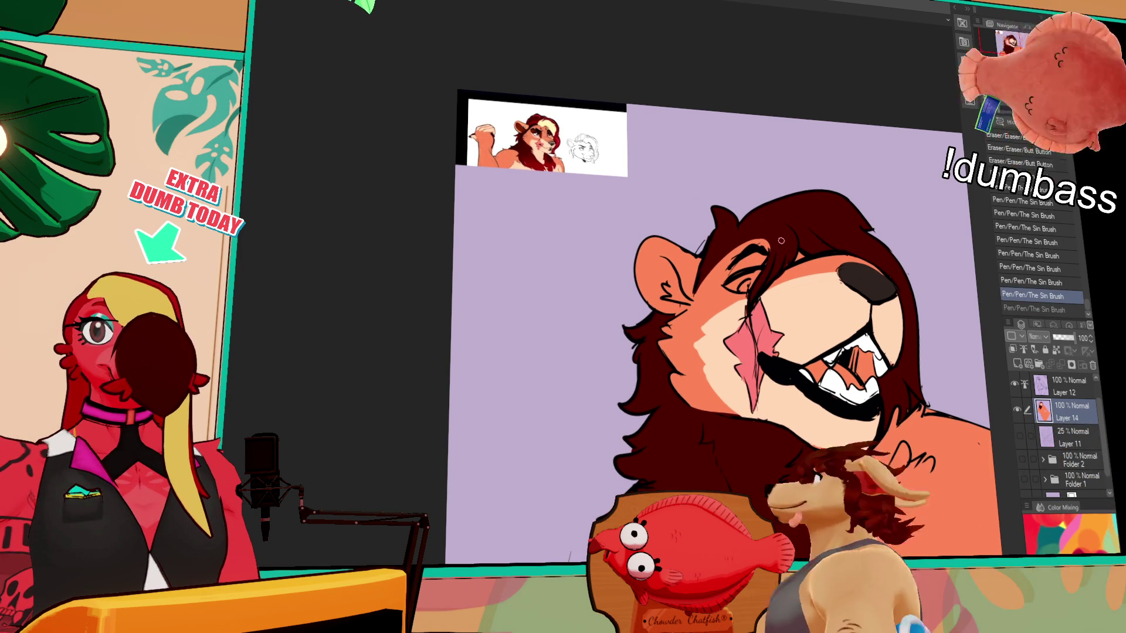
{"action": "key", "text": "ctrl+y"}
{"action": "left_click_drag", "start_coordinate": [704, 264], "coordinate": [700, 286]}
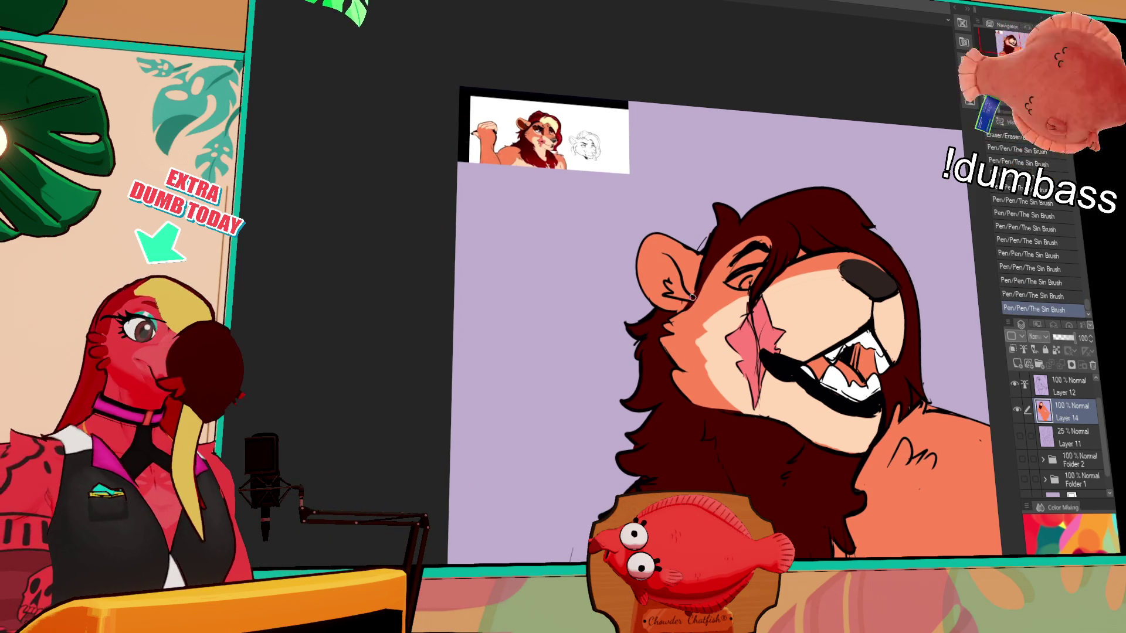
{"action": "left_click_drag", "start_coordinate": [744, 239], "coordinate": [703, 278]}
{"action": "scroll", "coordinate": [875, 248], "scroll_direction": "down", "scroll_amount": 1}
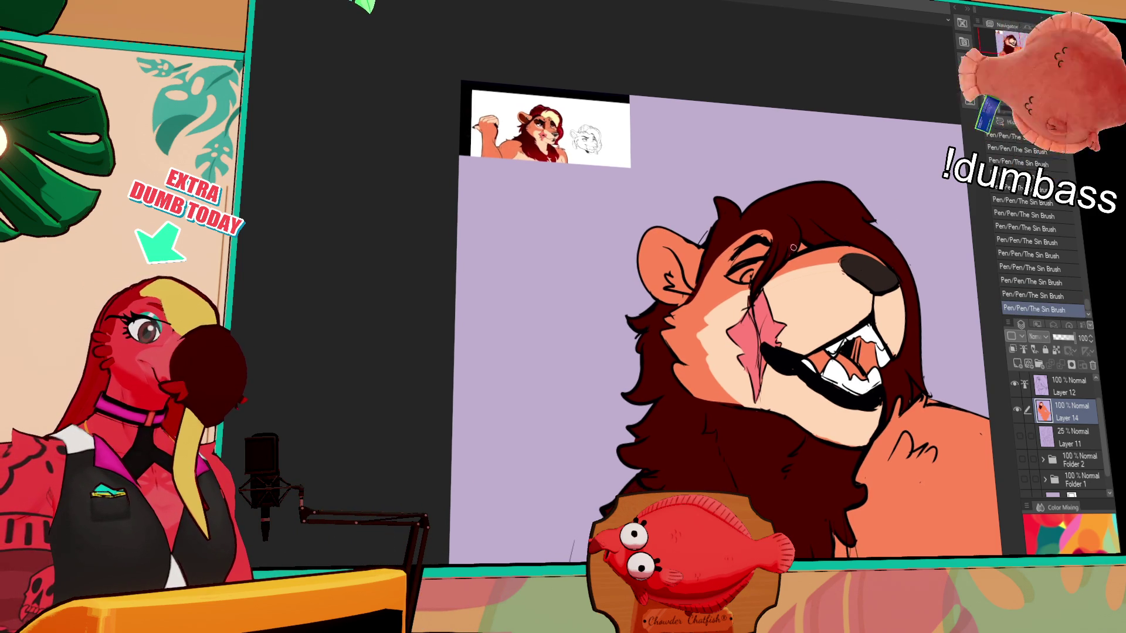
{"action": "scroll", "coordinate": [898, 242], "scroll_direction": "down", "scroll_amount": 5}
{"action": "scroll", "coordinate": [923, 235], "scroll_direction": "down", "scroll_amount": 2}
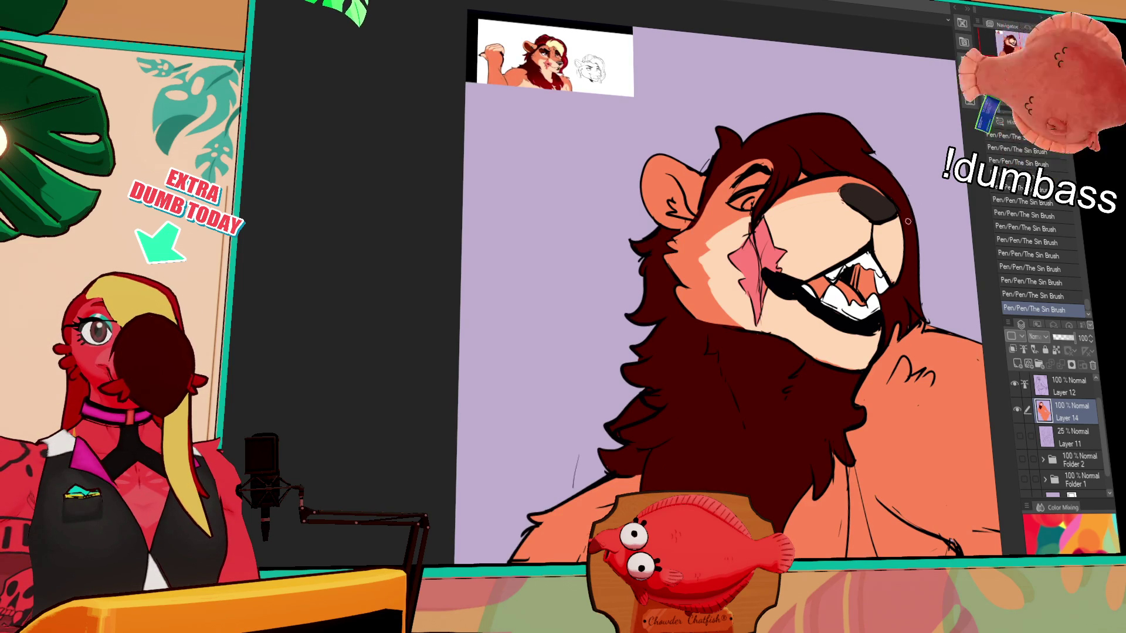
{"action": "scroll", "coordinate": [897, 236], "scroll_direction": "down", "scroll_amount": 3}
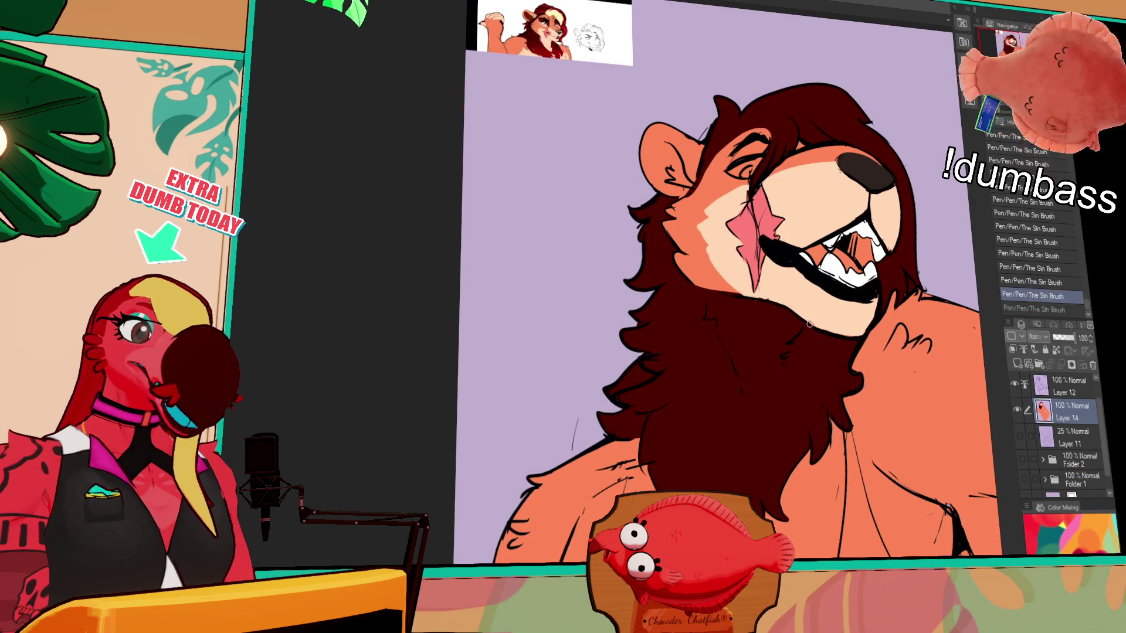
Revert an accidental shift of the orange colour fill and test a touch-up stroke on the mane edge by the neck
{"action": "left_click_drag", "start_coordinate": [816, 328], "coordinate": [842, 324]}
{"action": "key", "text": "ctrl+z"}
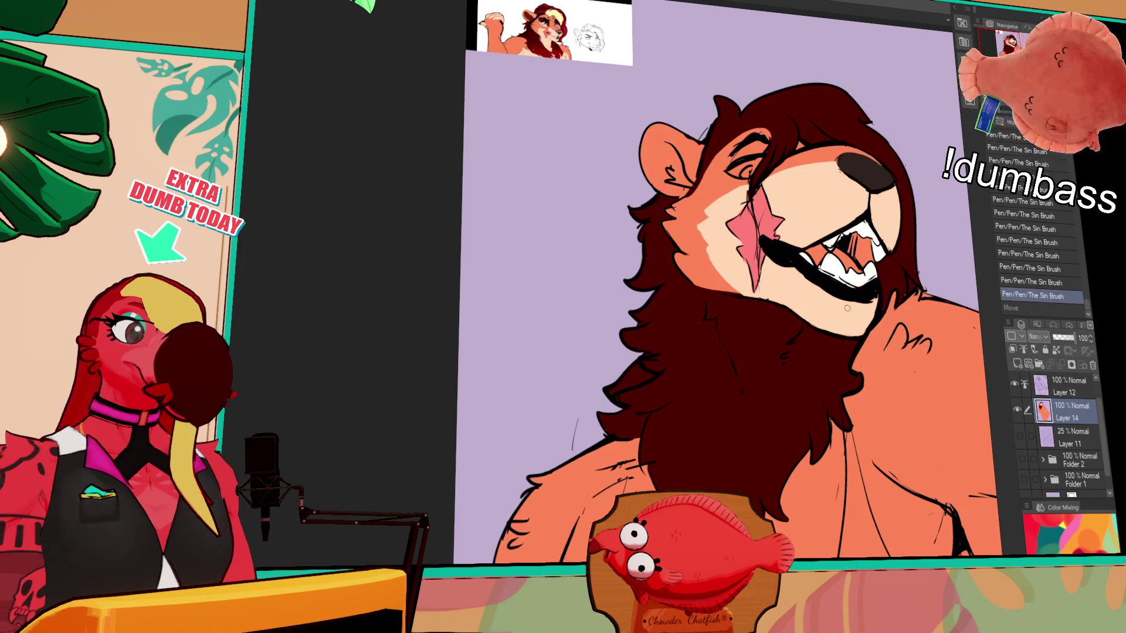
{"action": "scroll", "coordinate": [849, 319], "scroll_direction": "down", "scroll_amount": 1}
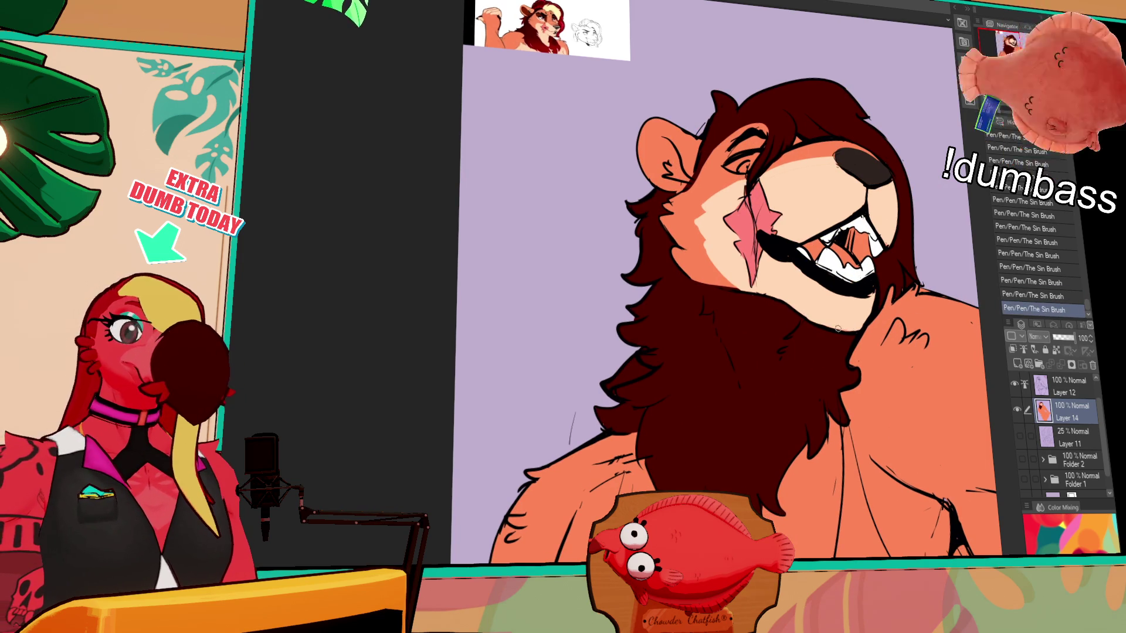
{"action": "scroll", "coordinate": [850, 300], "scroll_direction": "down", "scroll_amount": 1}
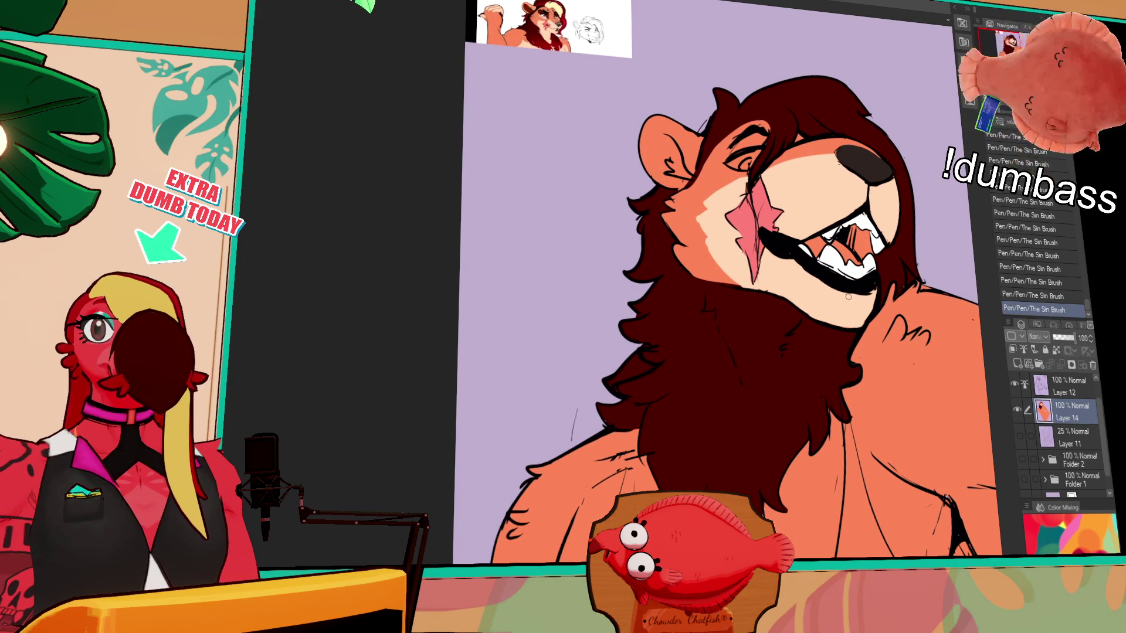
{"action": "scroll", "coordinate": [838, 302], "scroll_direction": "up", "scroll_amount": 1}
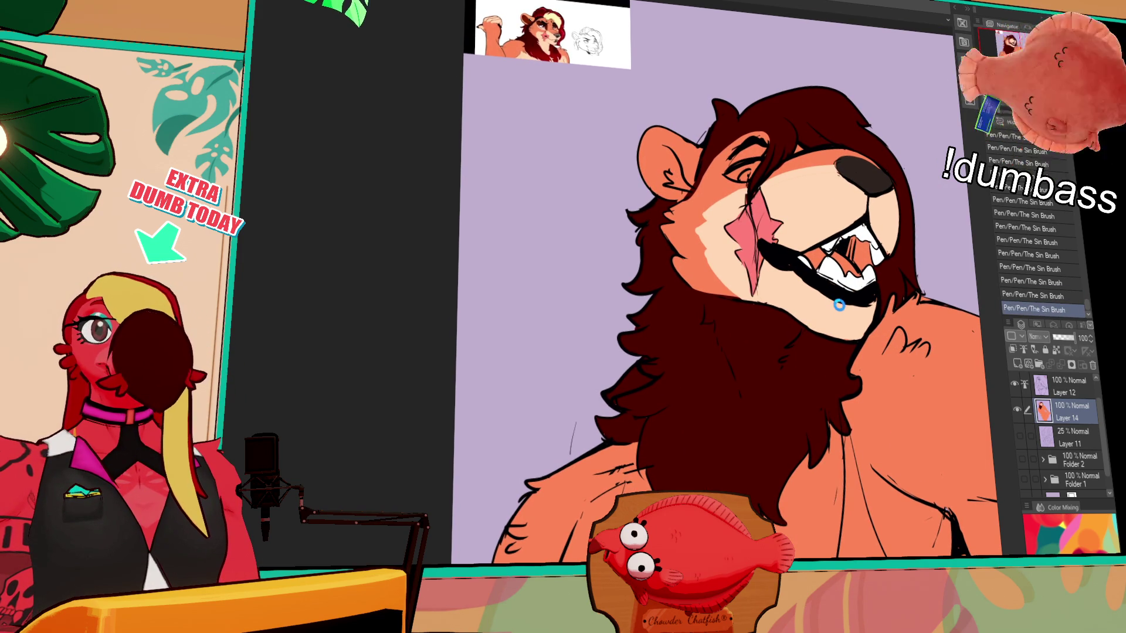
{"action": "scroll", "coordinate": [859, 294], "scroll_direction": "up", "scroll_amount": 1}
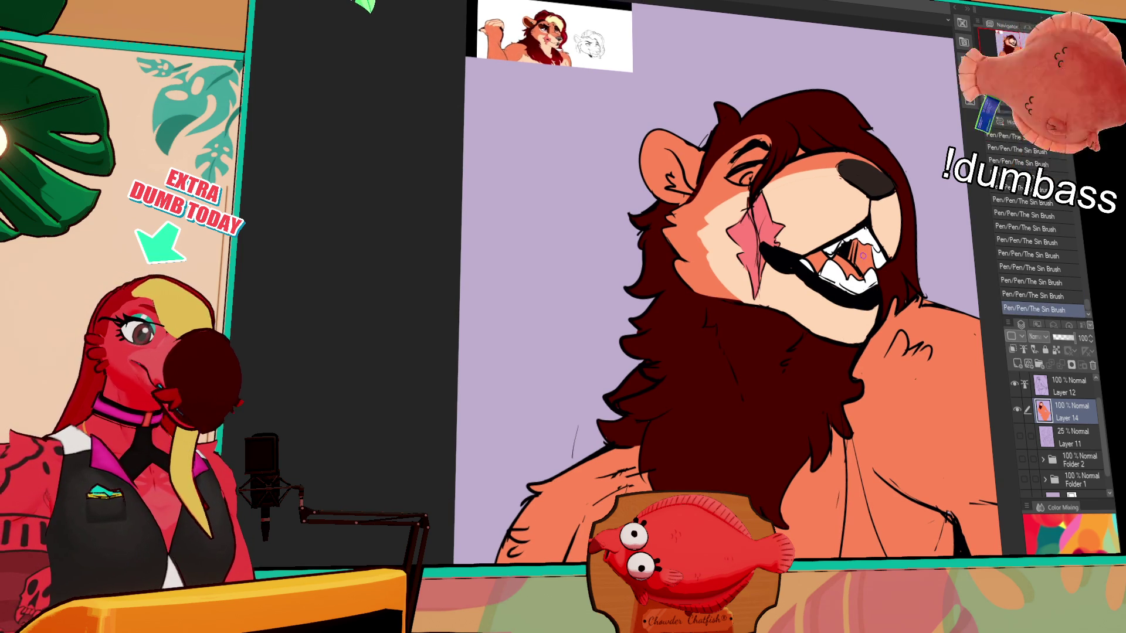
{"action": "left_click_drag", "start_coordinate": [732, 326], "coordinate": [737, 335]}
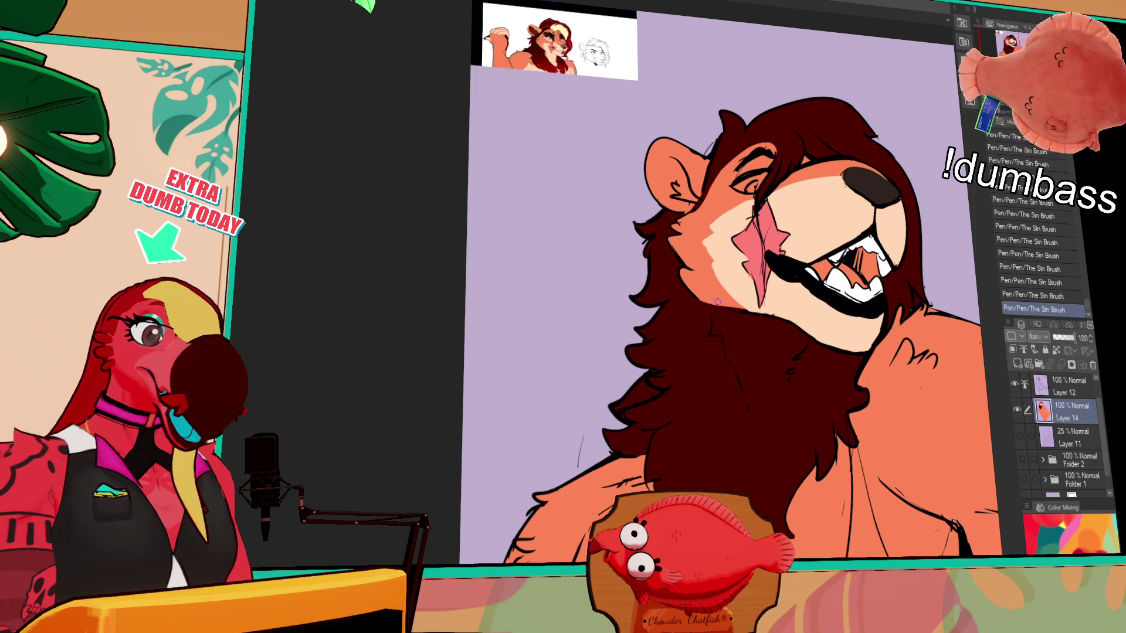
{"action": "left_click_drag", "start_coordinate": [722, 307], "coordinate": [722, 322]}
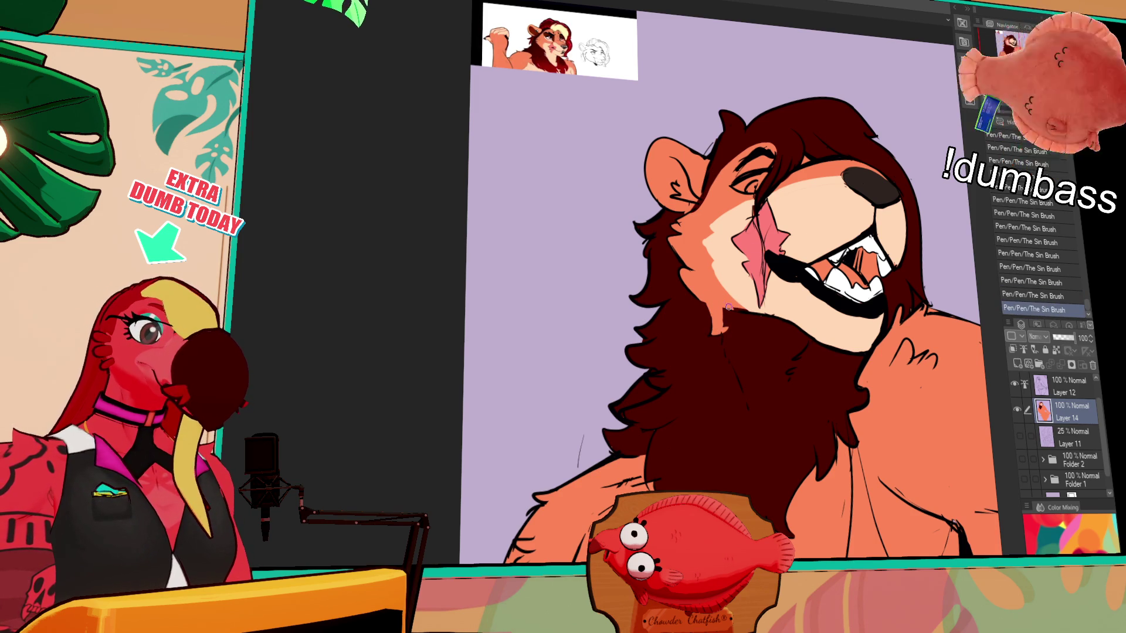
{"action": "key", "text": "ctrl+z"}
Draw and redraw a long light fur stroke down the lion's neck until its length and path look right
{"action": "left_click_drag", "start_coordinate": [724, 306], "coordinate": [754, 421]}
{"action": "key", "text": "ctrl+z"}
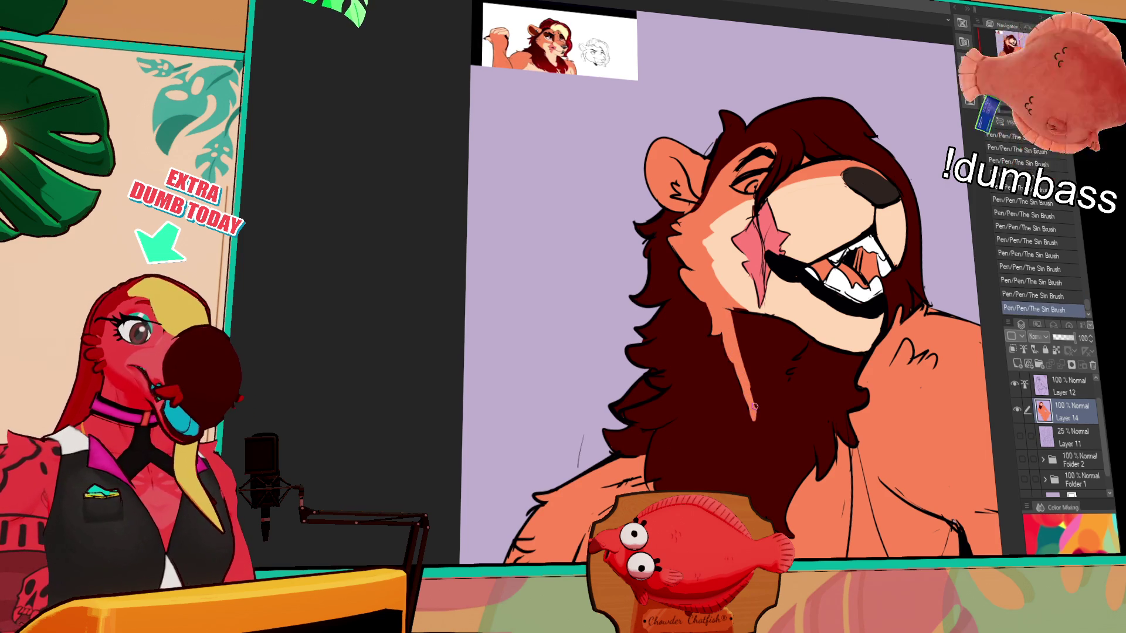
{"action": "key", "text": "ctrl+z"}
{"action": "mouse_move", "coordinate": [762, 349]}
{"action": "left_mouse_down"}
{"action": "mouse_move", "coordinate": [773, 421]}
{"action": "mouse_move", "coordinate": [762, 414]}
{"action": "left_mouse_up"}
{"action": "key", "text": "ctrl+z"}
{"action": "key", "text": "ctrl+z"}
{"action": "left_click_drag", "start_coordinate": [760, 345], "coordinate": [753, 397]}
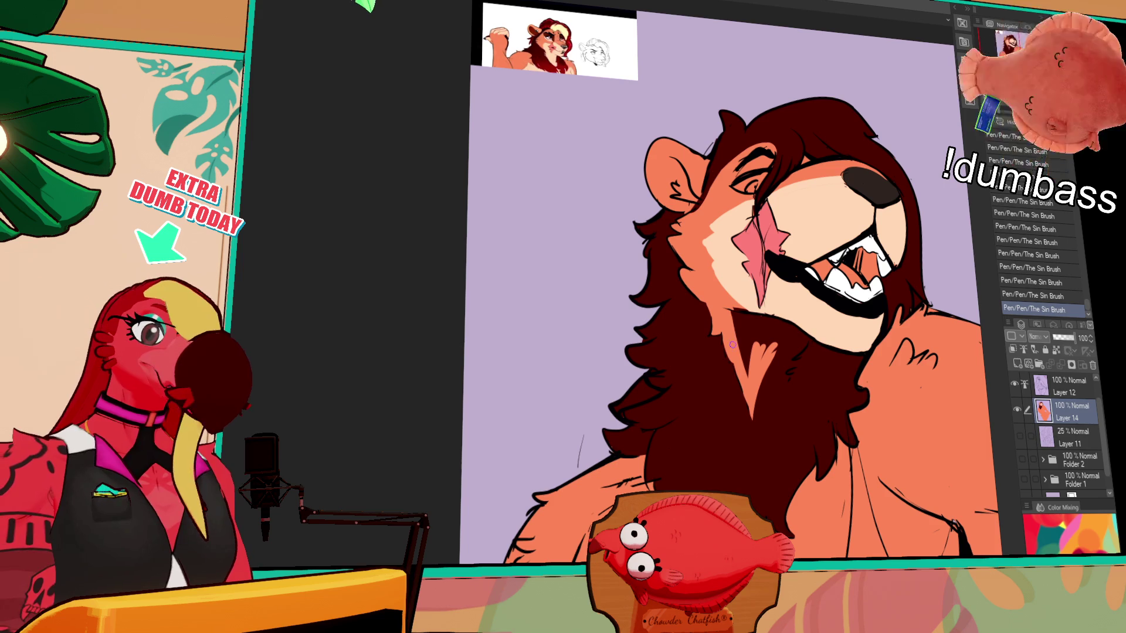
{"action": "key", "text": "ctrl+z"}
{"action": "key", "text": "ctrl+z"}
{"action": "left_click_drag", "start_coordinate": [732, 318], "coordinate": [752, 405]}
{"action": "key", "text": "ctrl+z"}
{"action": "key", "text": "ctrl+z"}
Build up the light peach throat strip with additional strokes extending down the neck
{"action": "left_click_drag", "start_coordinate": [733, 316], "coordinate": [753, 407]}
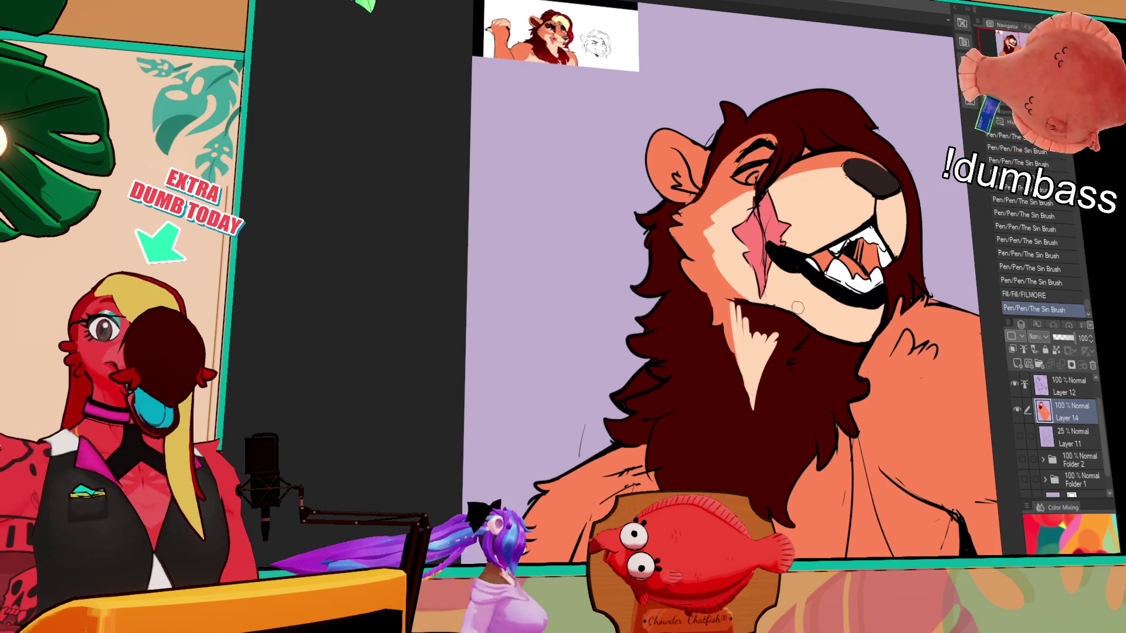
{"action": "left_click_drag", "start_coordinate": [746, 318], "coordinate": [758, 353]}
{"action": "mouse_move", "coordinate": [738, 304]}
{"action": "left_mouse_down"}
{"action": "mouse_move", "coordinate": [737, 287]}
{"action": "mouse_move", "coordinate": [725, 314]}
{"action": "mouse_move", "coordinate": [742, 368]}
{"action": "left_mouse_up"}
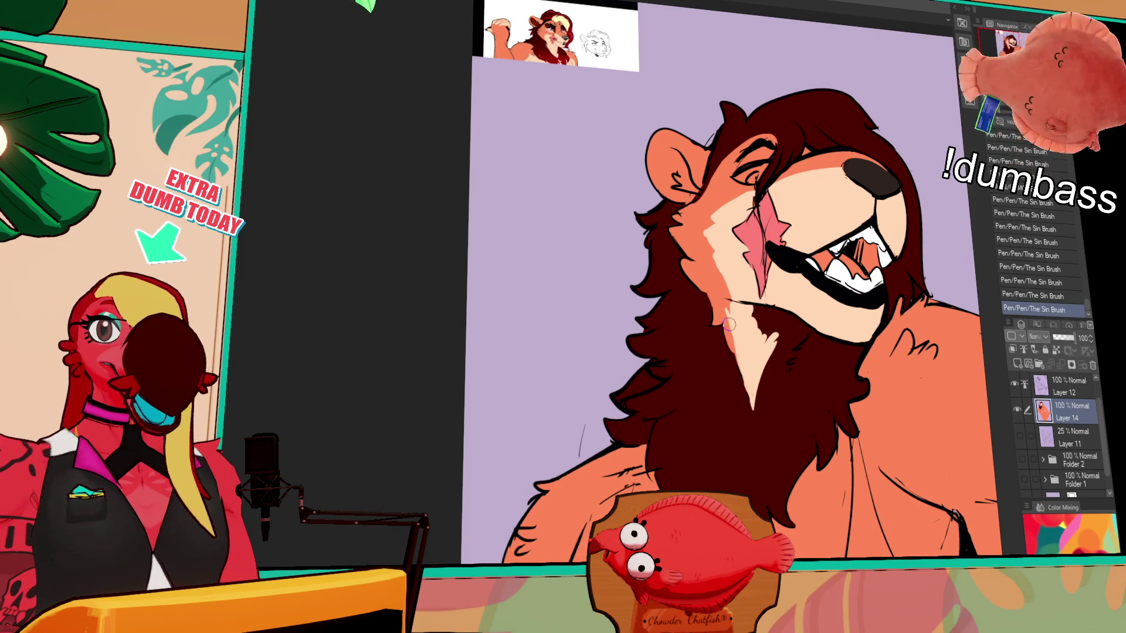
{"action": "left_click_drag", "start_coordinate": [720, 301], "coordinate": [740, 374]}
{"action": "mouse_move", "coordinate": [728, 303]}
{"action": "left_mouse_down"}
{"action": "mouse_move", "coordinate": [744, 328]}
{"action": "mouse_move", "coordinate": [718, 347]}
{"action": "left_mouse_up"}
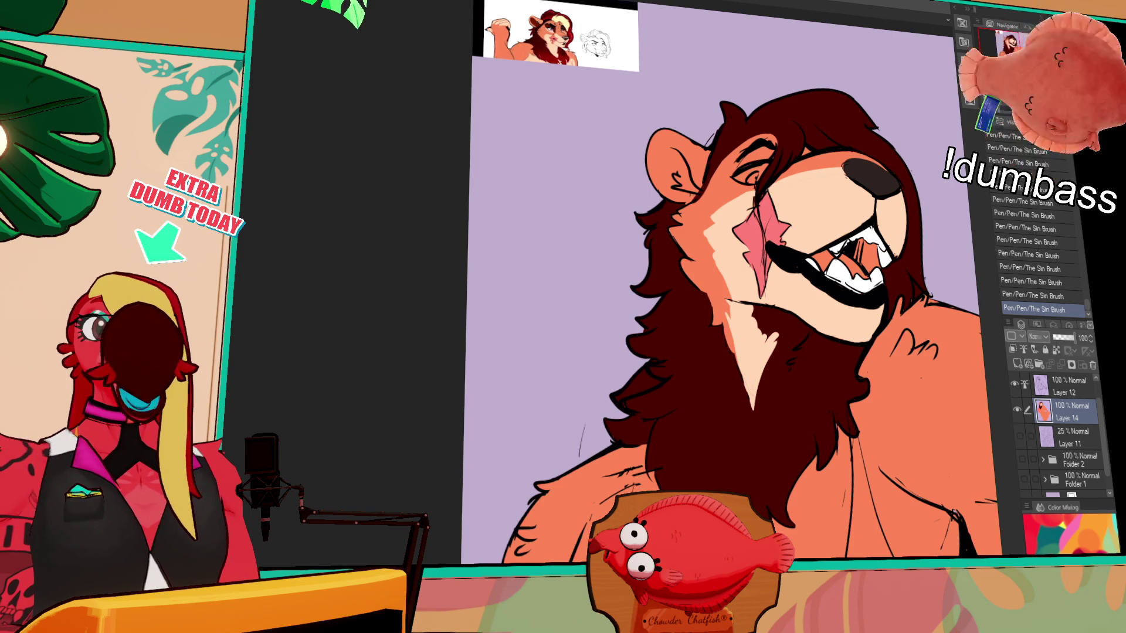
{"action": "scroll", "coordinate": [1027, 289], "scroll_direction": "up", "scroll_amount": 1}
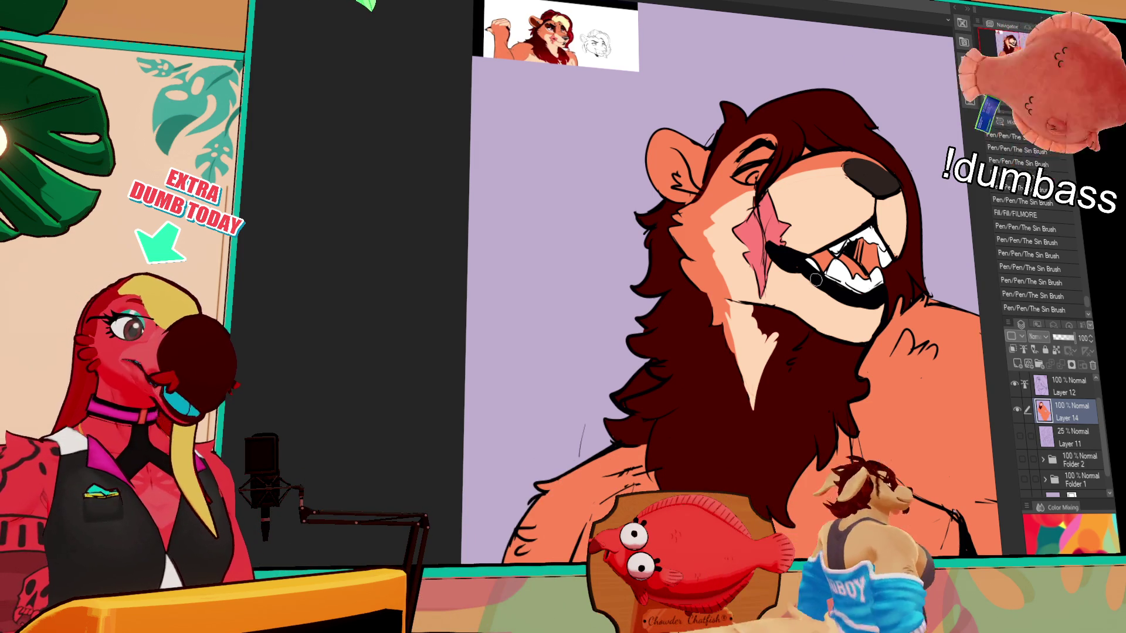
{"action": "mouse_move", "coordinate": [814, 280]}
{"action": "left_mouse_down"}
{"action": "mouse_move", "coordinate": [760, 405]}
{"action": "mouse_move", "coordinate": [763, 454]}
{"action": "left_mouse_up"}
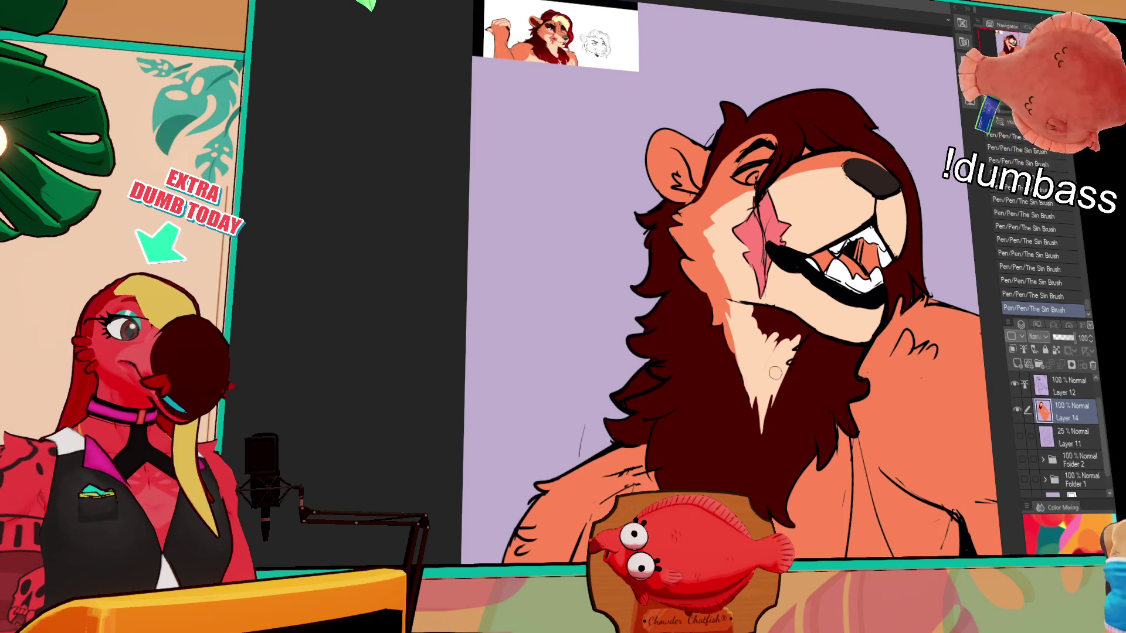
Add light peach strokes to the chin and the fur just below it
{"action": "mouse_move", "coordinate": [758, 325]}
{"action": "left_mouse_down"}
{"action": "mouse_move", "coordinate": [767, 333]}
{"action": "mouse_move", "coordinate": [746, 309]}
{"action": "mouse_move", "coordinate": [786, 324]}
{"action": "left_mouse_up"}
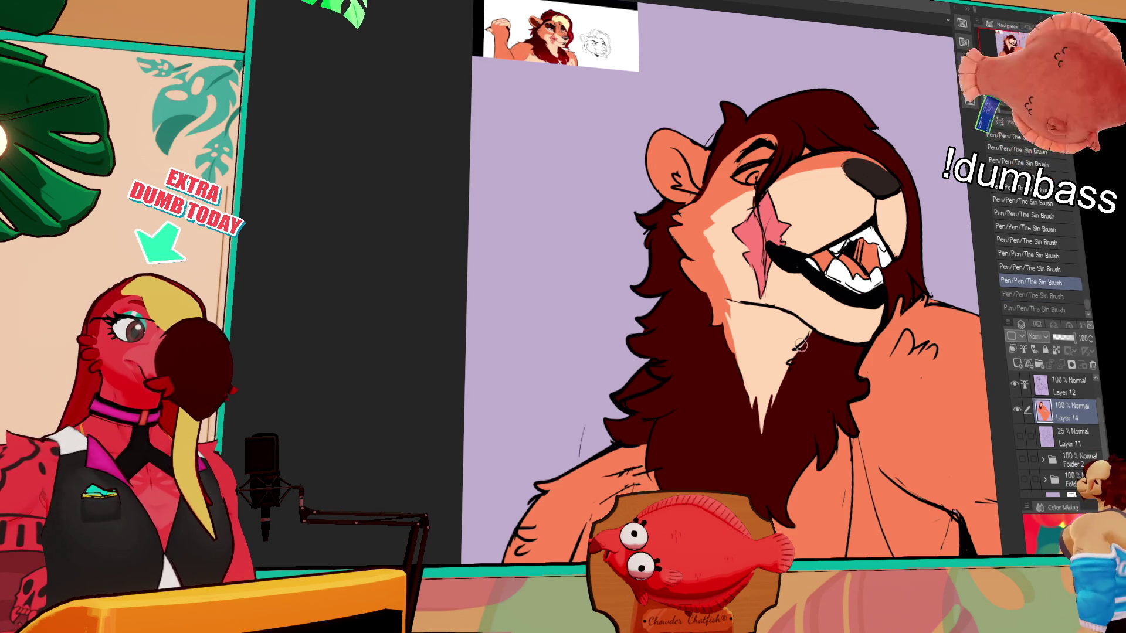
{"action": "left_click_drag", "start_coordinate": [801, 346], "coordinate": [811, 336]}
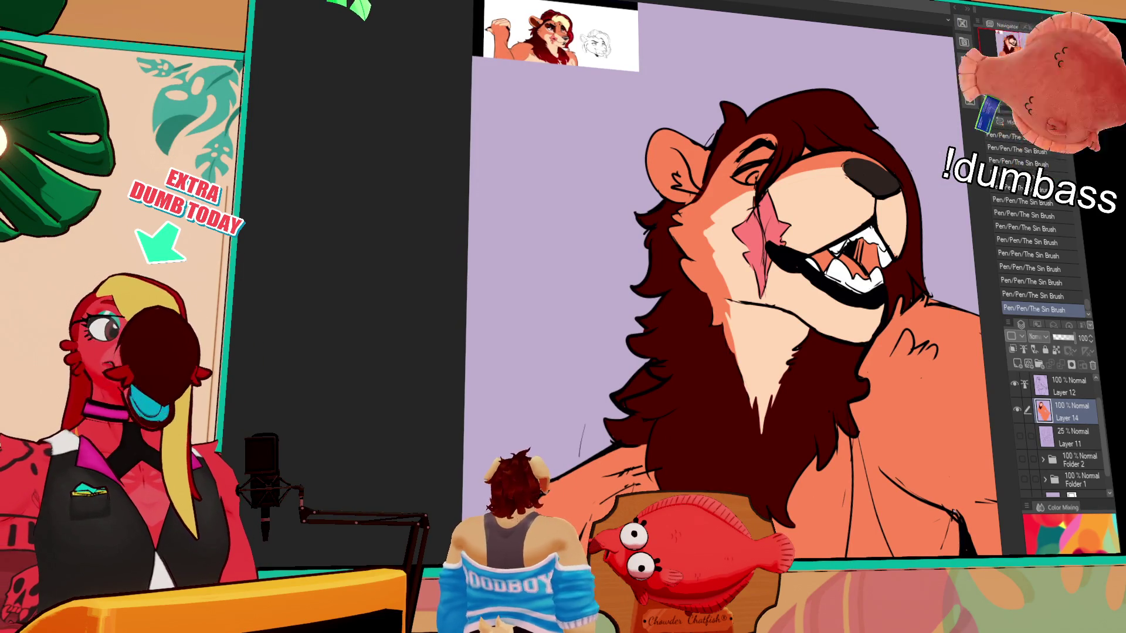
{"action": "scroll", "coordinate": [575, 234], "scroll_direction": "up", "scroll_amount": 2}
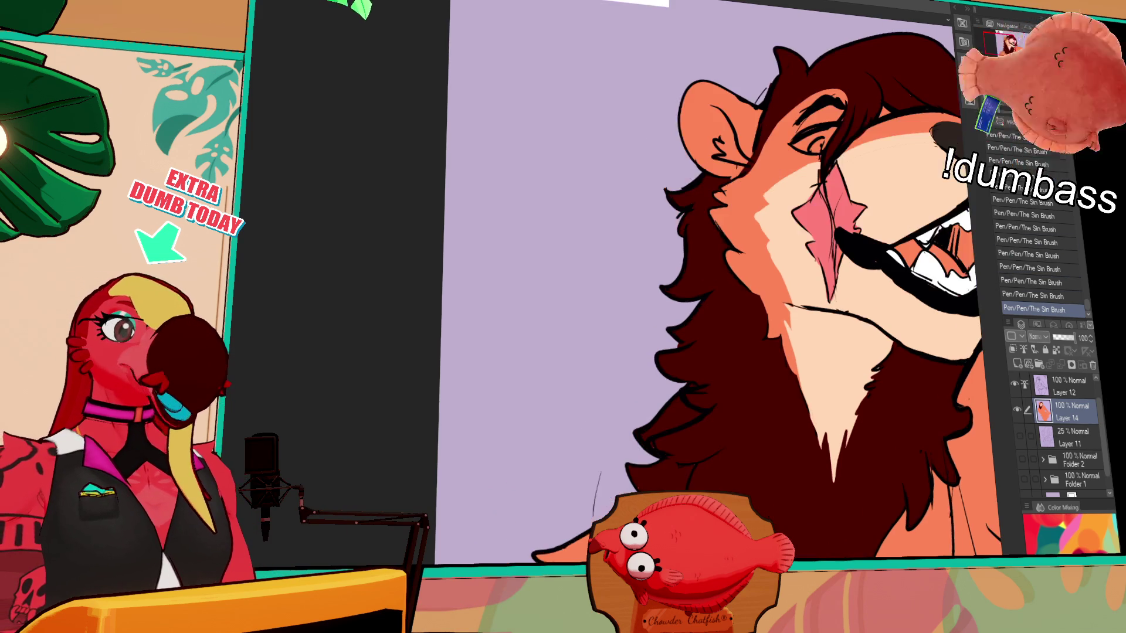
{"action": "scroll", "coordinate": [778, 401], "scroll_direction": "up", "scroll_amount": 1}
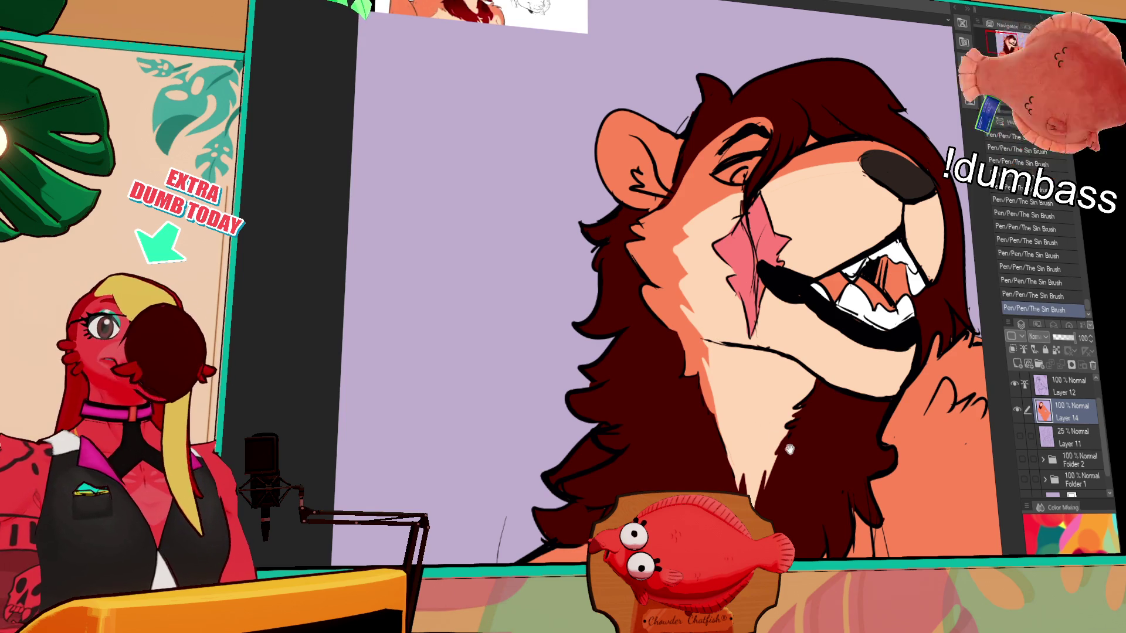
Add a small touch-up mark on the chin and compare it by toggling undo/redo
{"action": "left_click_drag", "start_coordinate": [789, 449], "coordinate": [774, 431]}
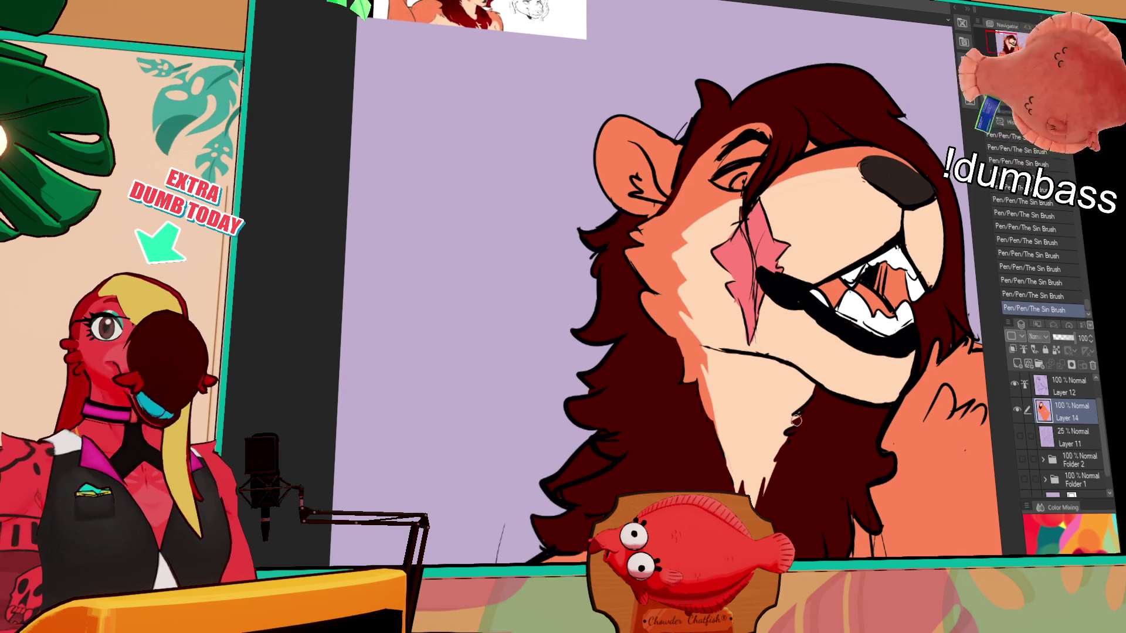
{"action": "left_click_drag", "start_coordinate": [700, 323], "coordinate": [681, 311]}
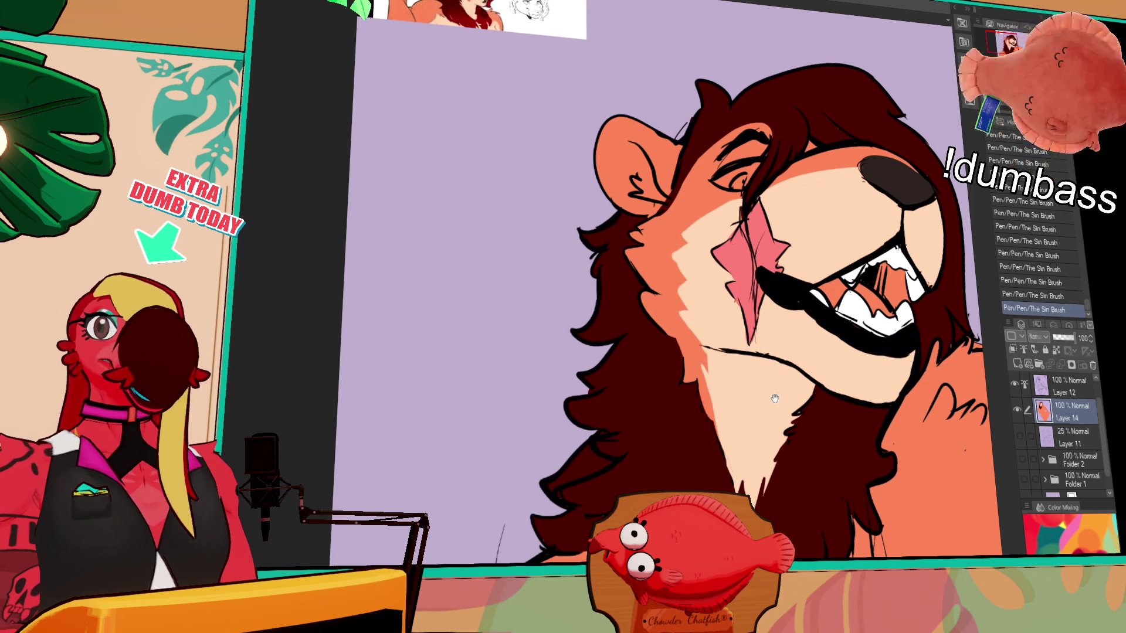
{"action": "left_click_drag", "start_coordinate": [775, 398], "coordinate": [769, 411]}
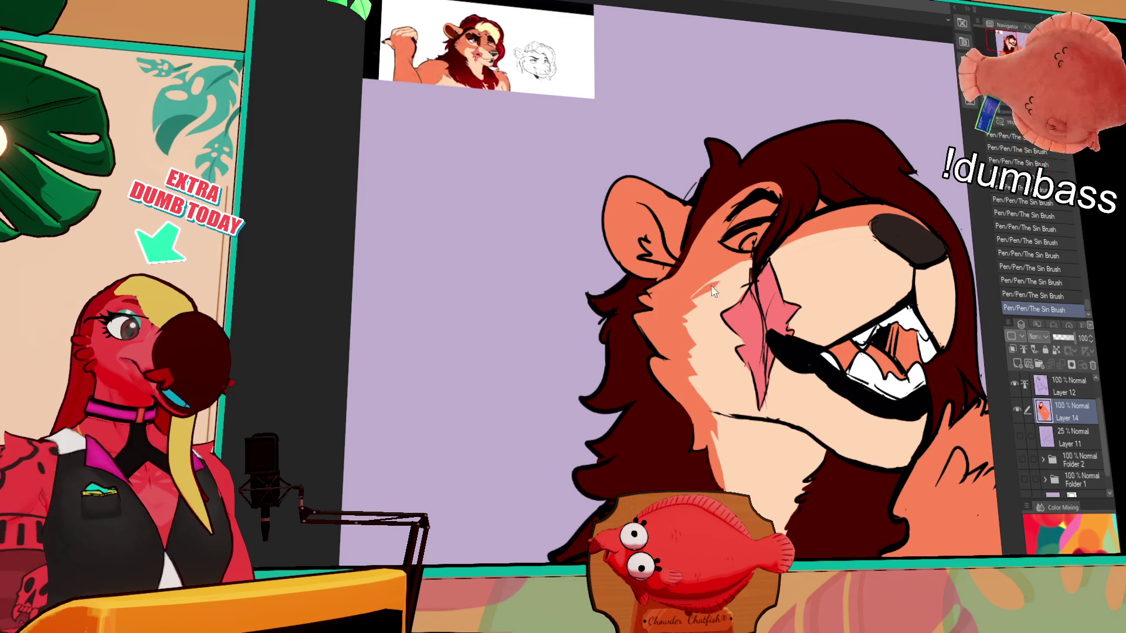
{"action": "key", "text": "ctrl+z"}
{"action": "key", "text": "ctrl+y"}
{"action": "key", "text": "ctrl+z"}
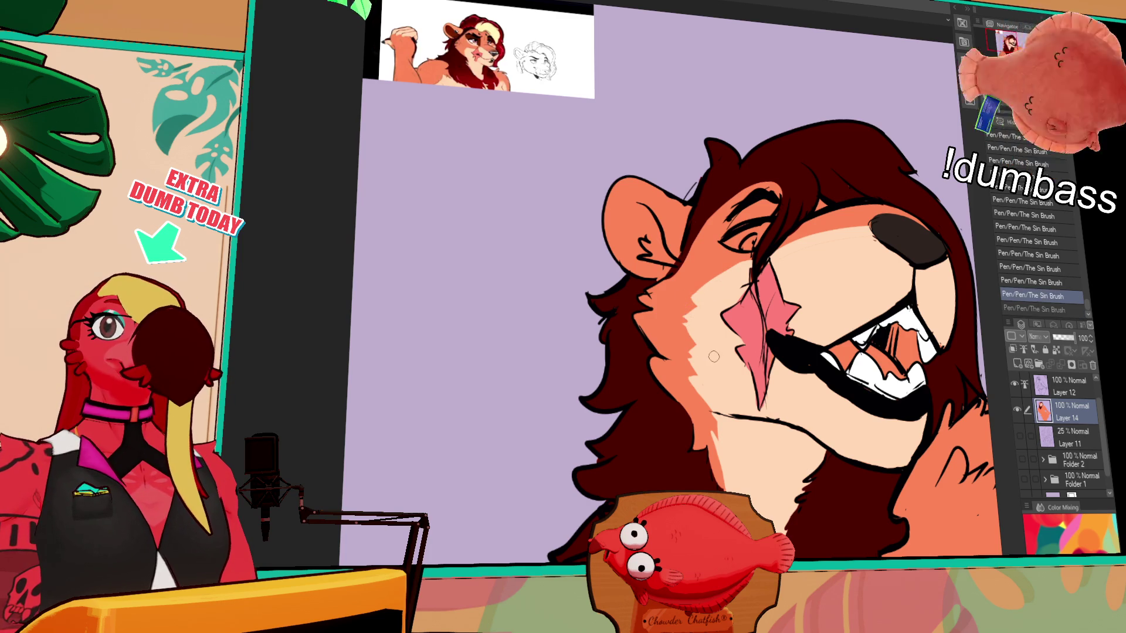
{"action": "key", "text": "ctrl+y"}
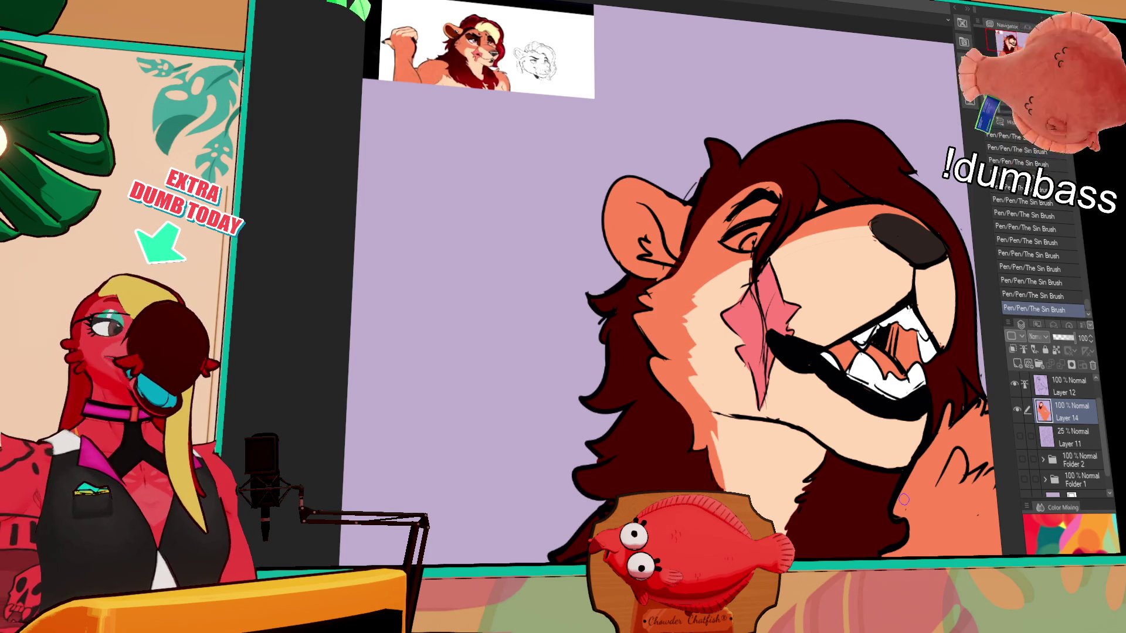
Compare the forehead touch-up stroke with undo/redo, then select the dark red mane region with Auto Select
{"action": "mouse_move", "coordinate": [717, 268]}
{"action": "left_mouse_down"}
{"action": "mouse_move", "coordinate": [684, 298]}
{"action": "mouse_move", "coordinate": [770, 290]}
{"action": "left_mouse_up"}
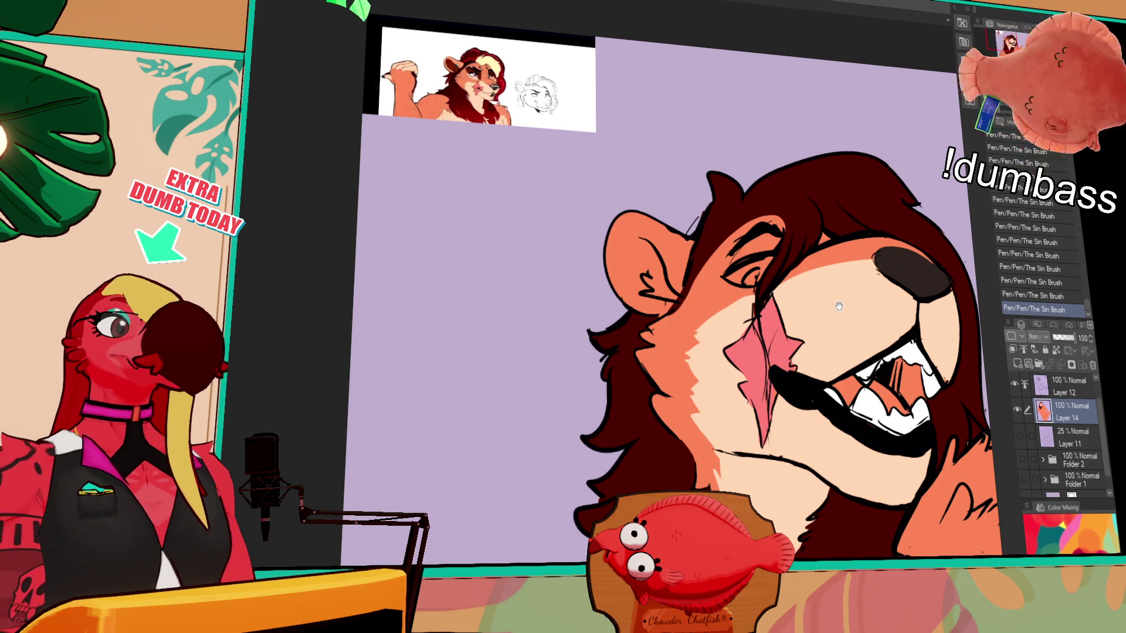
{"action": "scroll", "coordinate": [839, 306], "scroll_direction": "up", "scroll_amount": 2}
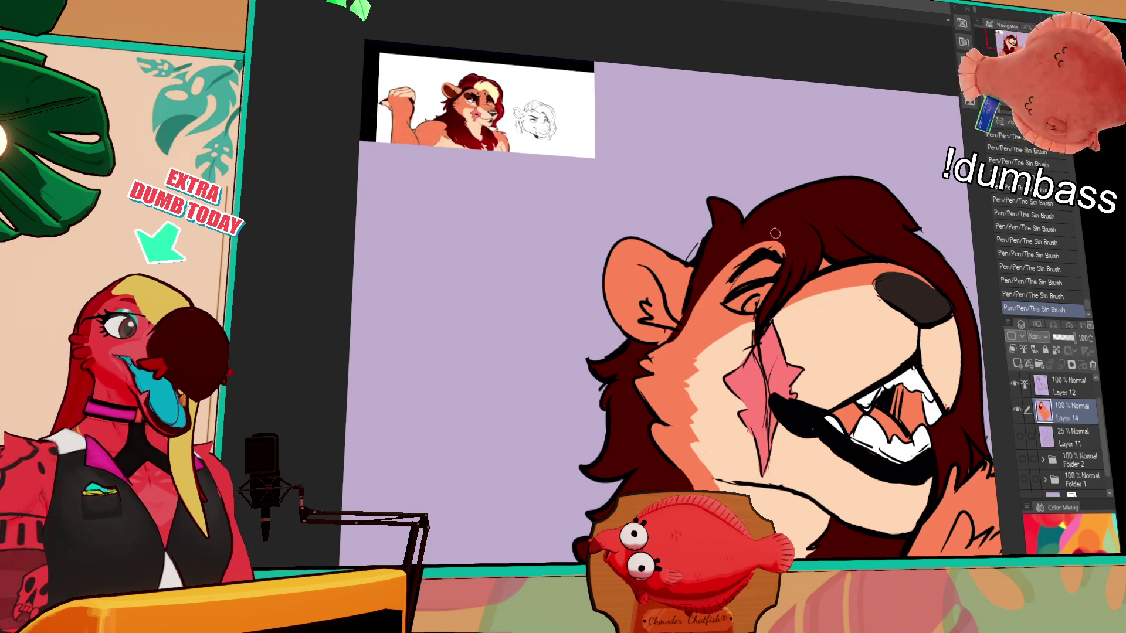
{"action": "key", "text": "ctrl+z"}
{"action": "key", "text": "ctrl+z"}
{"action": "key", "text": "ctrl+y"}
{"action": "key", "text": "ctrl+y"}
{"action": "key", "text": "ctrl+z"}
{"action": "key", "text": "ctrl+y"}
{"action": "scroll", "coordinate": [835, 282], "scroll_direction": "down", "scroll_amount": 2}
{"action": "left_click_drag", "start_coordinate": [897, 228], "coordinate": [890, 248]}
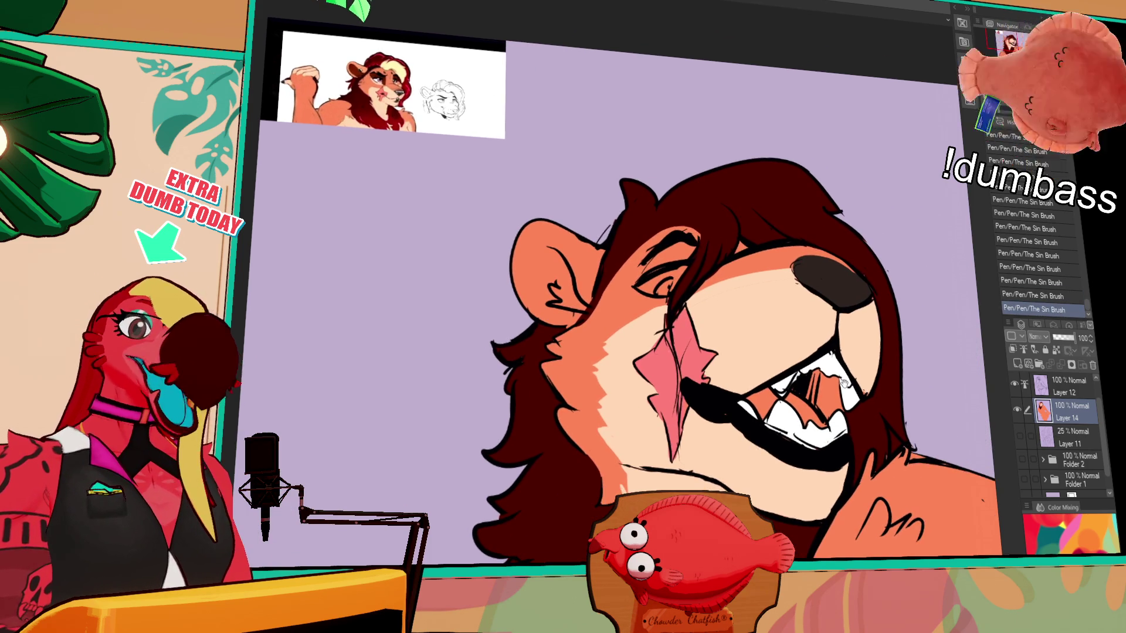
{"action": "left_click", "coordinate": [889, 401]}
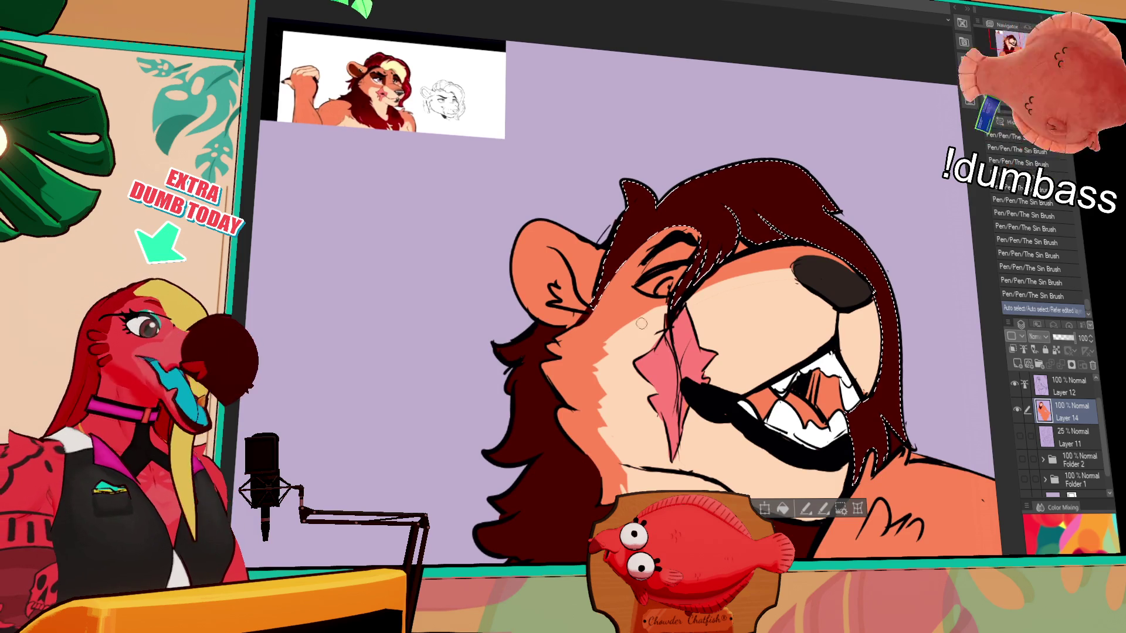
Airbrush red shadow into the selected mane, reselect and airbrush lighter red across the lower mane, then deselect
{"action": "left_click_drag", "start_coordinate": [880, 379], "coordinate": [889, 458]}
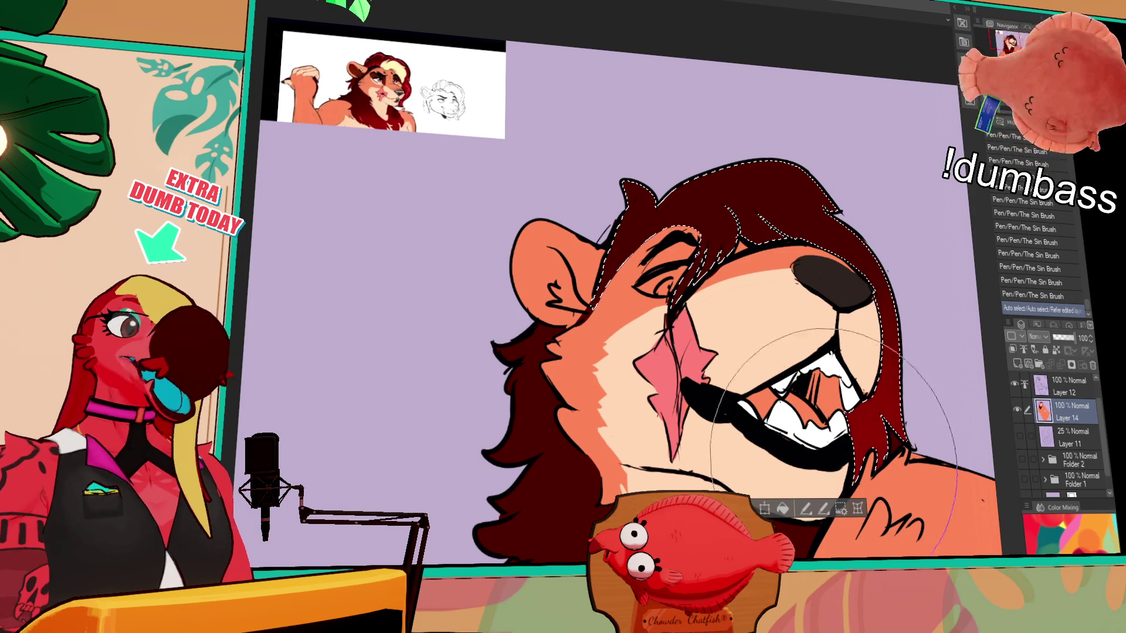
{"action": "key", "text": "ctrl+d"}
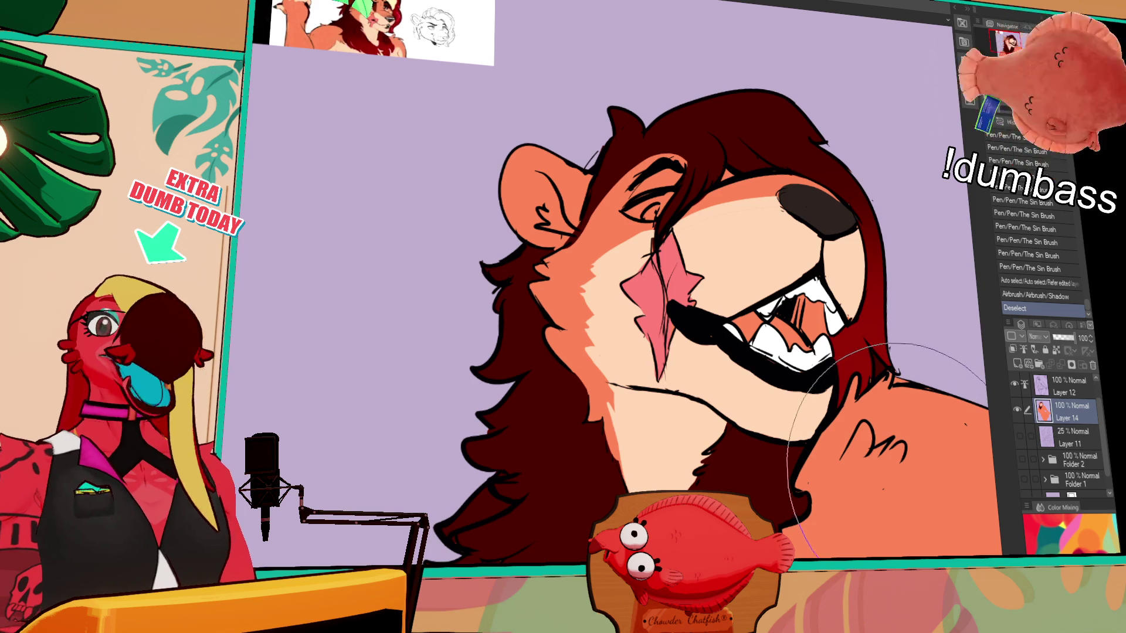
{"action": "left_click_drag", "start_coordinate": [889, 458], "coordinate": [875, 315]}
{"action": "key", "text": "w"}
{"action": "left_click", "coordinate": [669, 433]}
{"action": "key", "text": "b"}
{"action": "scroll", "coordinate": [655, 318], "scroll_direction": "down", "scroll_amount": 3}
{"action": "left_click_drag", "start_coordinate": [655, 318], "coordinate": [611, 418]}
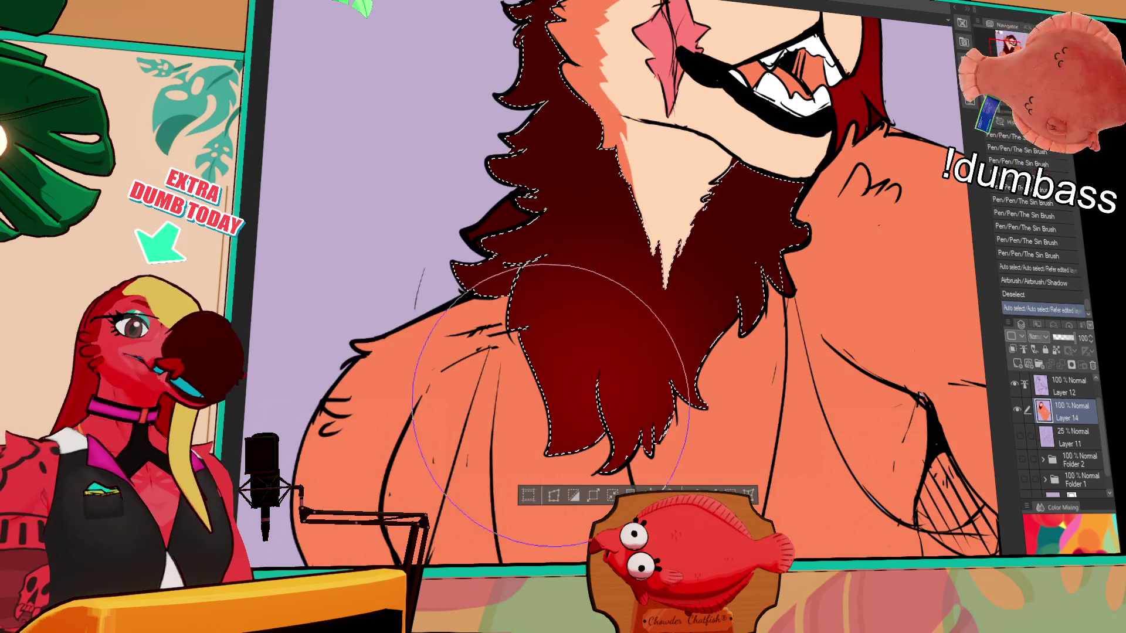
{"action": "key", "text": "ctrl+d"}
{"action": "scroll", "coordinate": [611, 418], "scroll_direction": "up", "scroll_amount": 5}
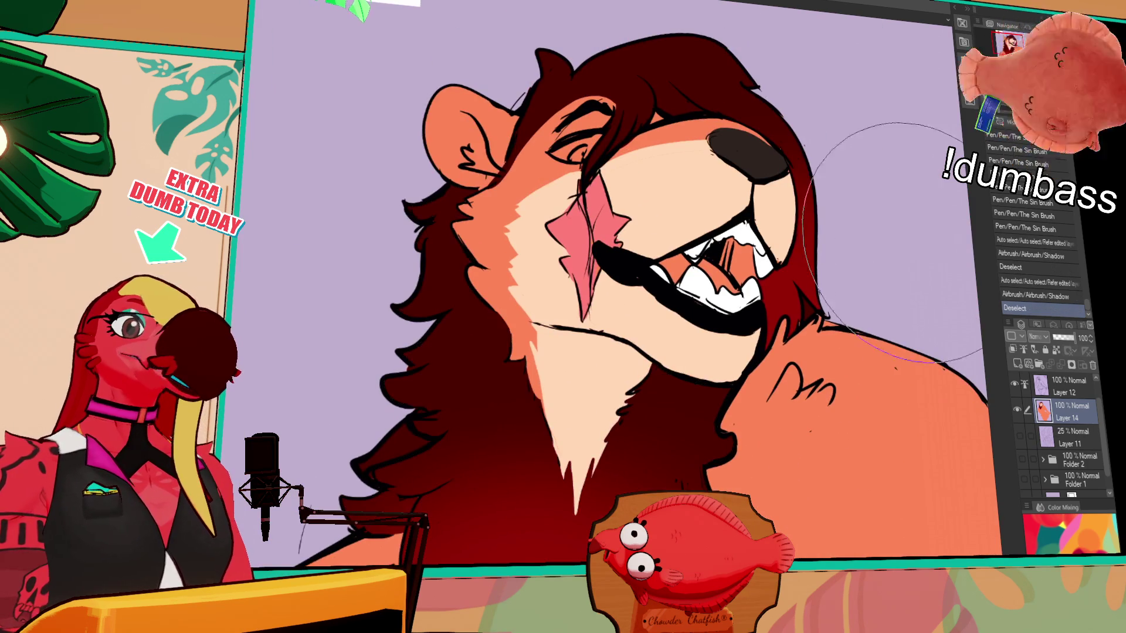
Recentre on the head and test a pen stroke near the ear, undoing it
{"action": "left_click_drag", "start_coordinate": [798, 295], "coordinate": [808, 329]}
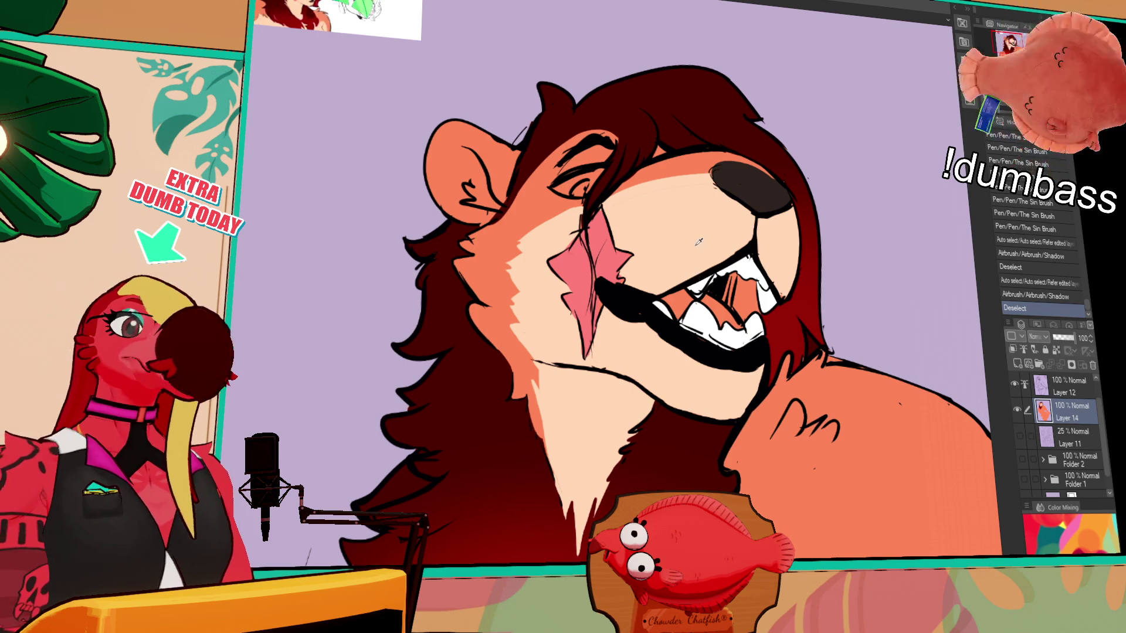
{"action": "scroll", "coordinate": [519, 251], "scroll_direction": "up", "scroll_amount": 1}
{"action": "scroll", "coordinate": [493, 159], "scroll_direction": "up", "scroll_amount": 1}
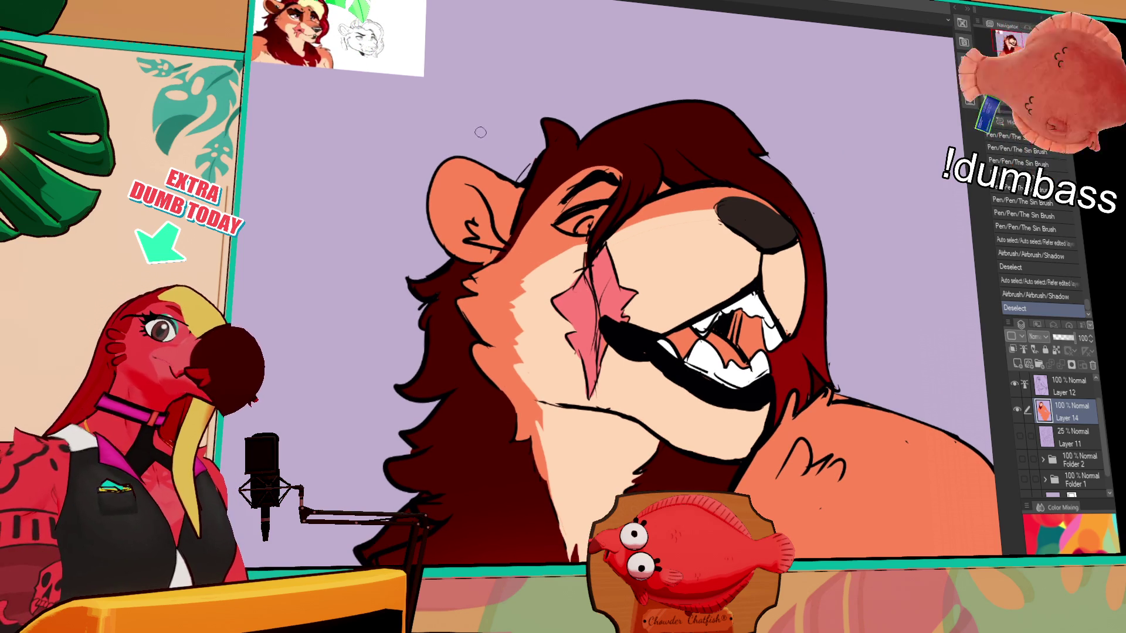
{"action": "left_click_drag", "start_coordinate": [437, 169], "coordinate": [451, 196]}
{"action": "key", "text": "ctrl+z"}
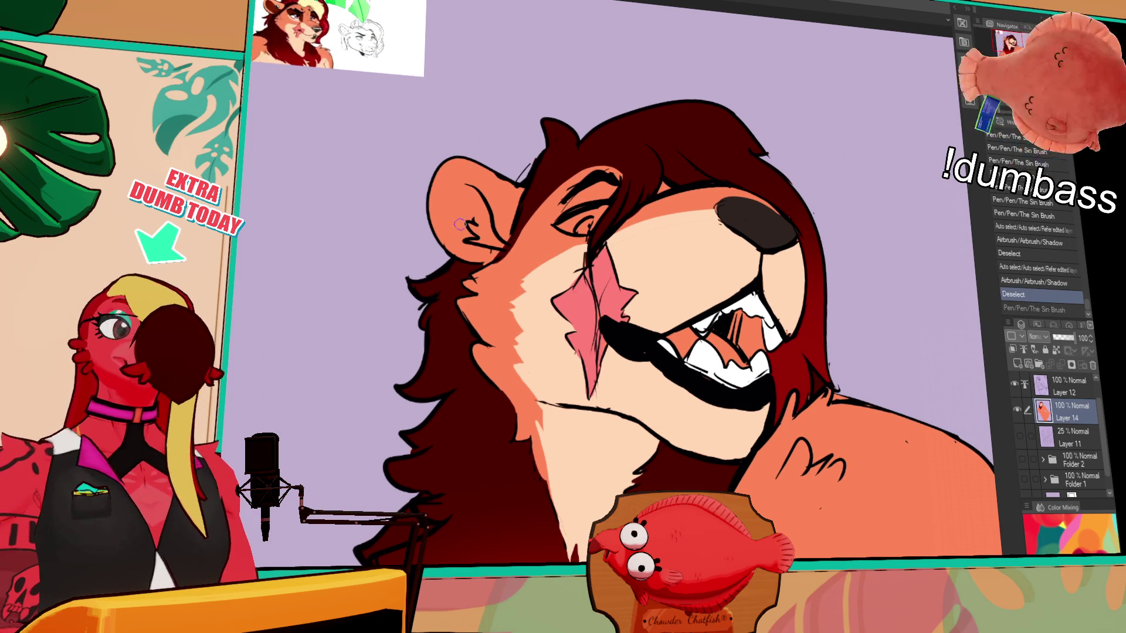
Draw dark inner-ear markings, fill small colouring gaps by the ear, and switch to Layer 12
{"action": "mouse_move", "coordinate": [476, 237]}
{"action": "left_mouse_down"}
{"action": "mouse_move", "coordinate": [467, 211]}
{"action": "mouse_move", "coordinate": [479, 207]}
{"action": "mouse_move", "coordinate": [464, 258]}
{"action": "mouse_move", "coordinate": [506, 277]}
{"action": "mouse_move", "coordinate": [536, 312]}
{"action": "left_mouse_up"}
{"action": "left_click", "coordinate": [473, 214]}
{"action": "left_click", "coordinate": [473, 213]}
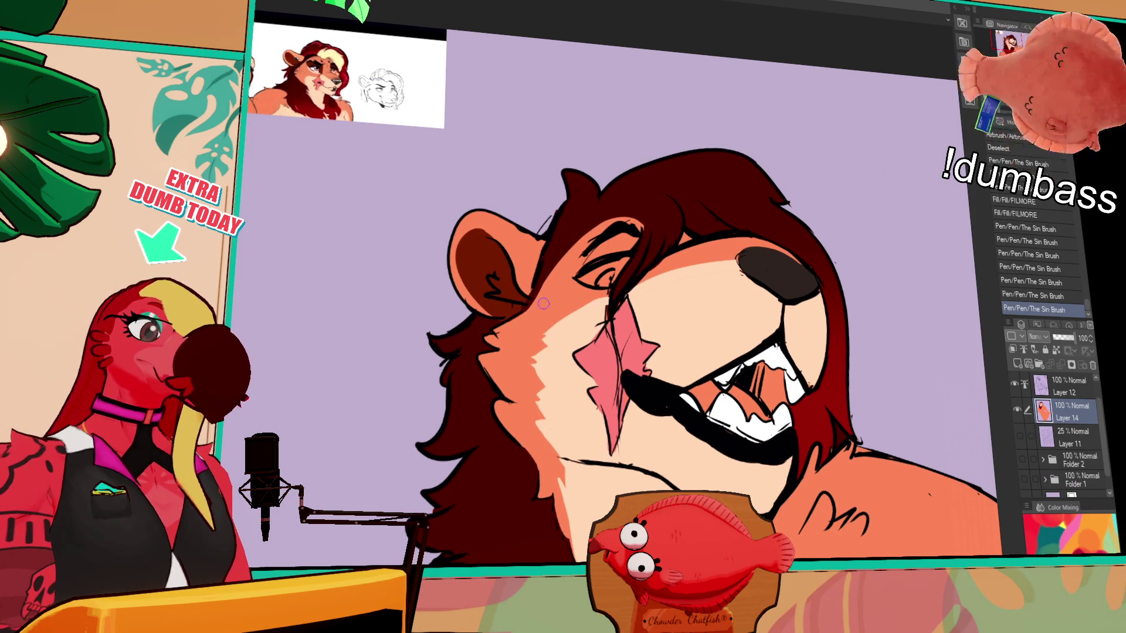
{"action": "left_click_drag", "start_coordinate": [651, 288], "coordinate": [783, 299]}
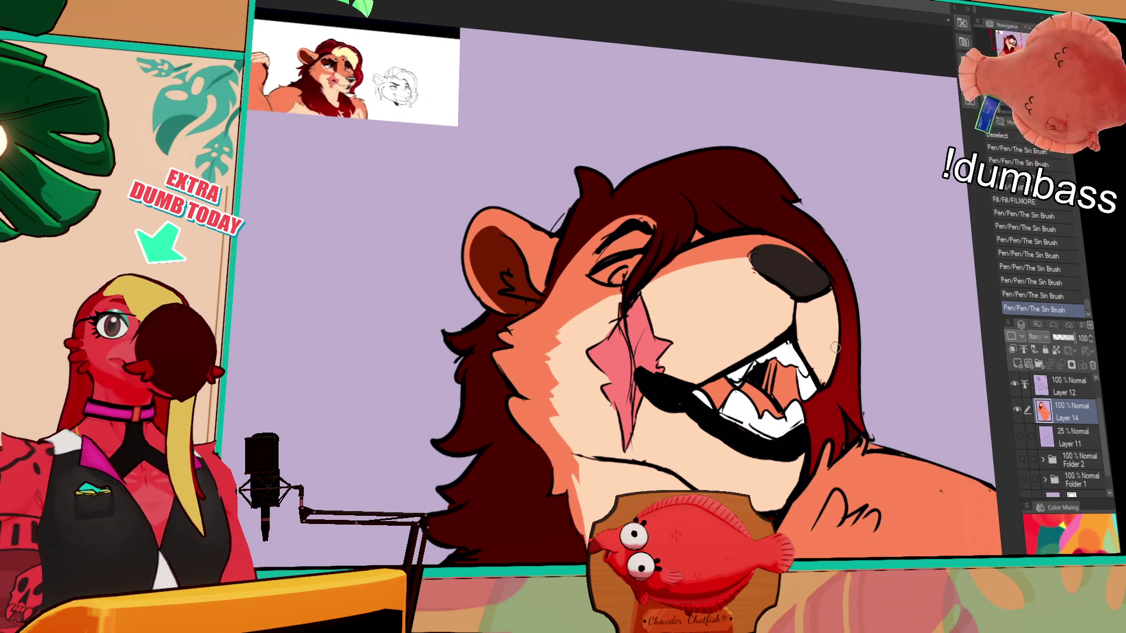
{"action": "left_click_drag", "start_coordinate": [817, 283], "coordinate": [821, 268]}
{"action": "left_click", "coordinate": [1067, 385]}
{"action": "left_click_drag", "start_coordinate": [799, 343], "coordinate": [822, 340]}
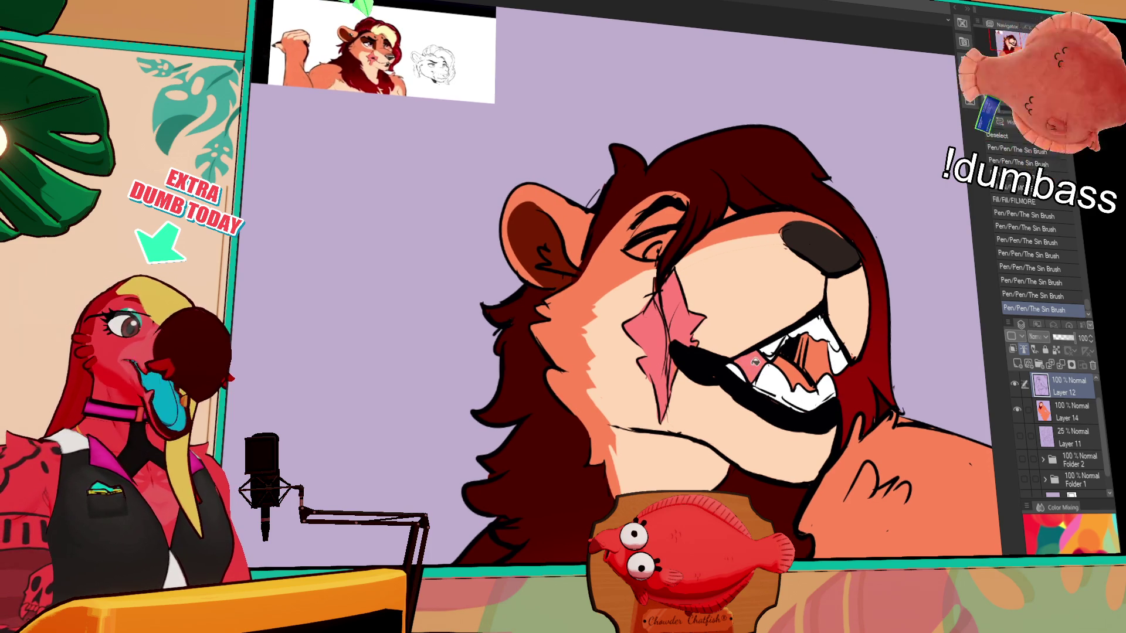
Bucket-fill the inner mouth pink on Layer 14 and fill small leftover spots in the mouth and colour layer
{"action": "key", "text": "ctrl+z"}
{"action": "left_click", "coordinate": [1067, 411]}
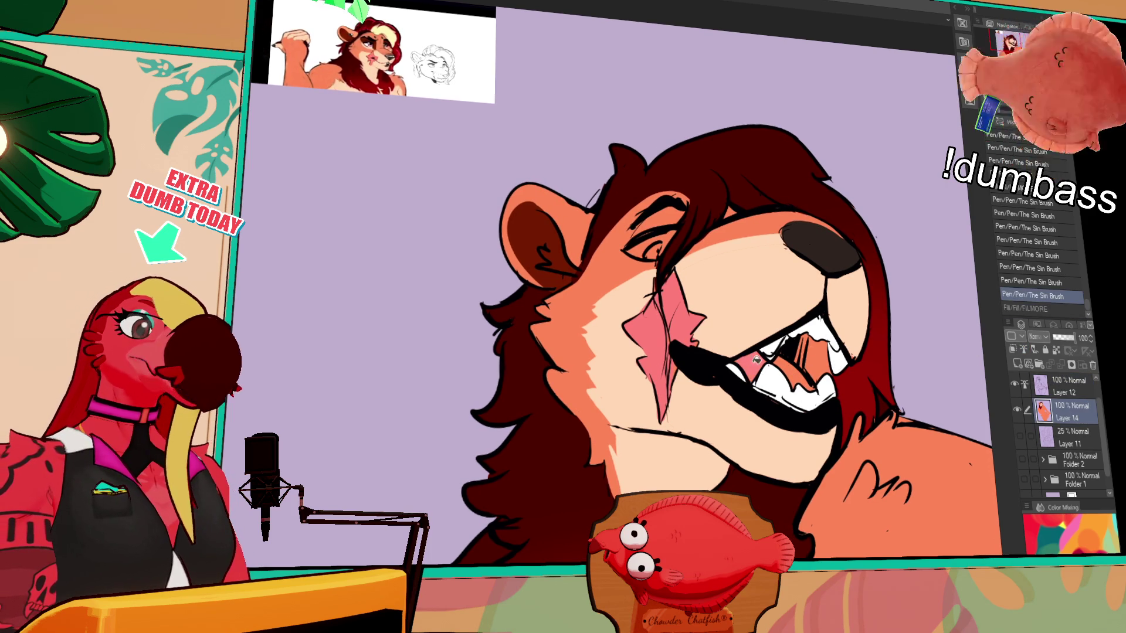
{"action": "left_click", "coordinate": [802, 361]}
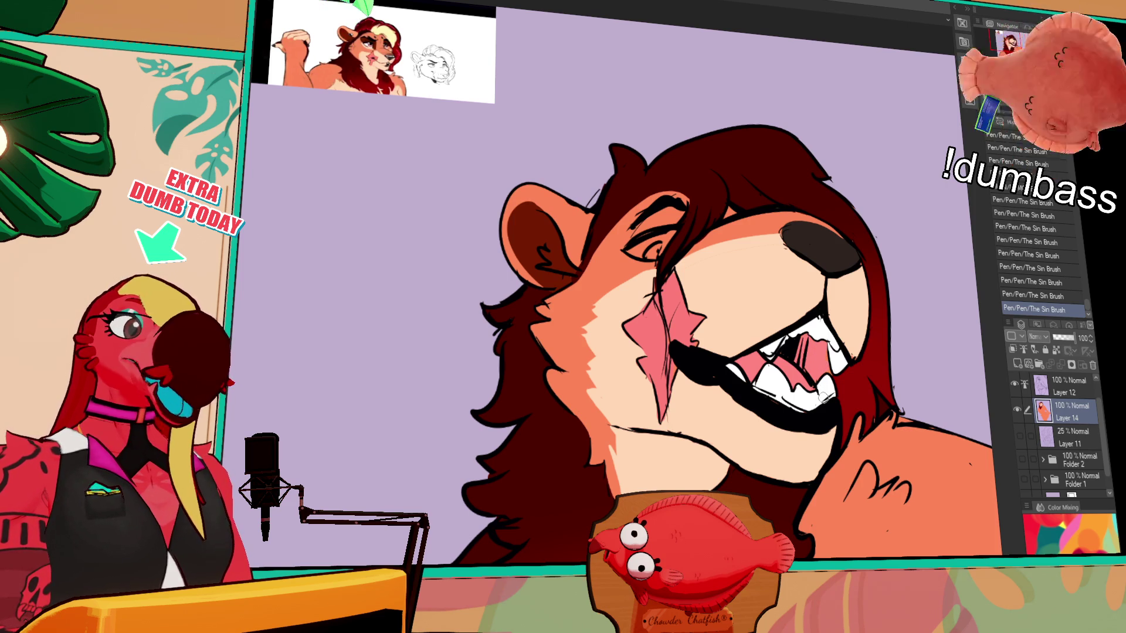
{"action": "left_click", "coordinate": [1067, 385]}
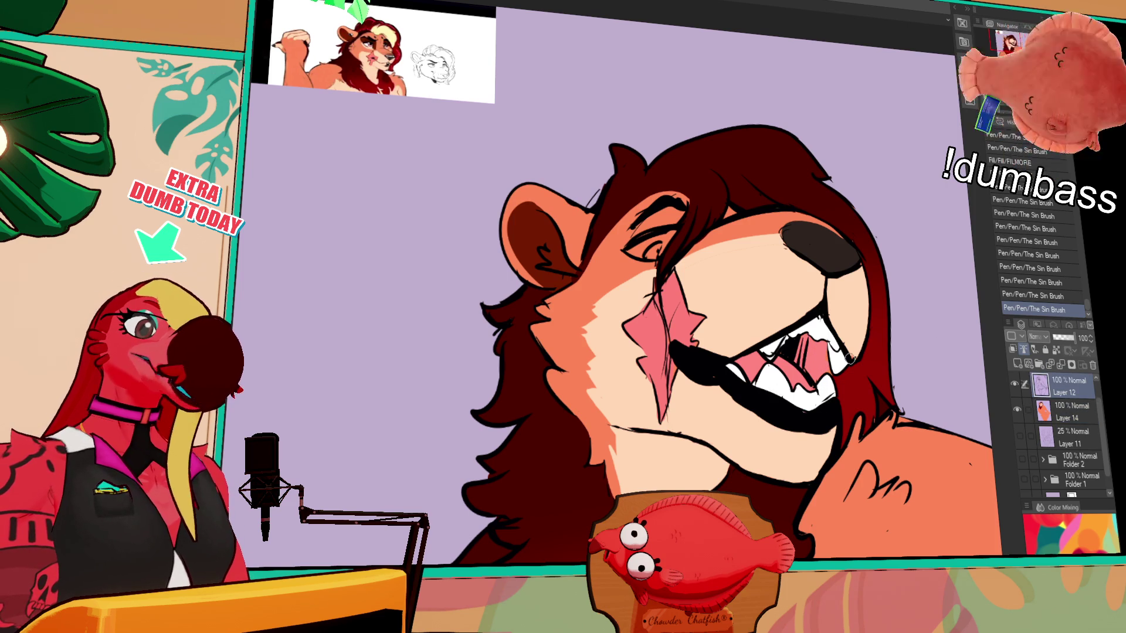
{"action": "left_click", "coordinate": [821, 365]}
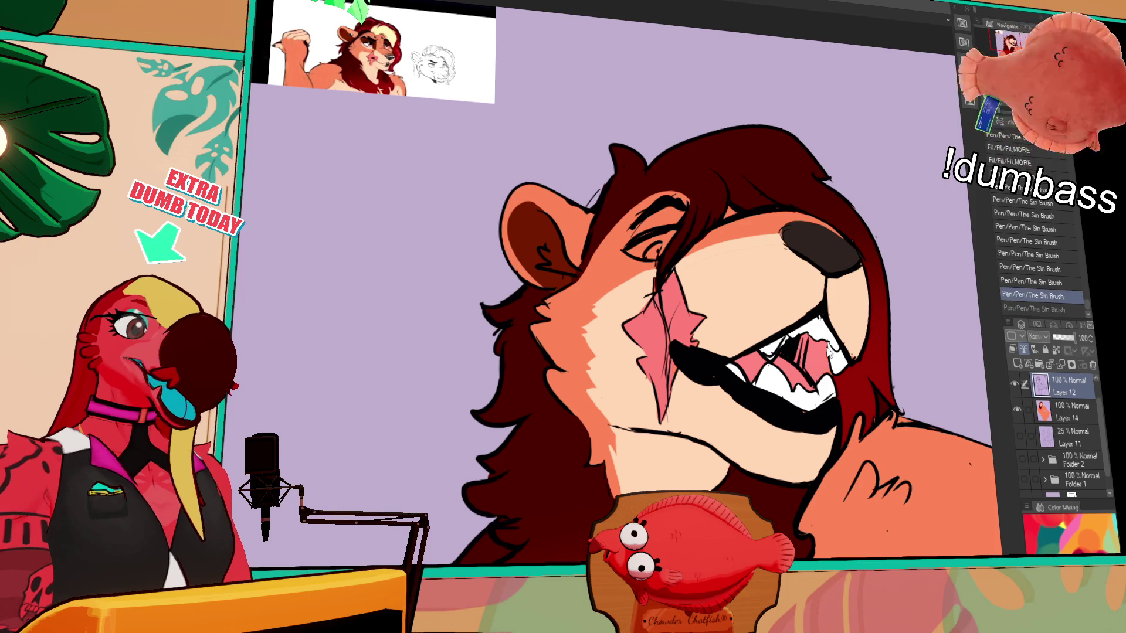
{"action": "key", "text": "ctrl+y"}
{"action": "key", "text": "ctrl+z"}
{"action": "key", "text": "ctrl+y"}
{"action": "left_click", "coordinate": [901, 300]}
{"action": "key", "text": "alt+bracketleft"}
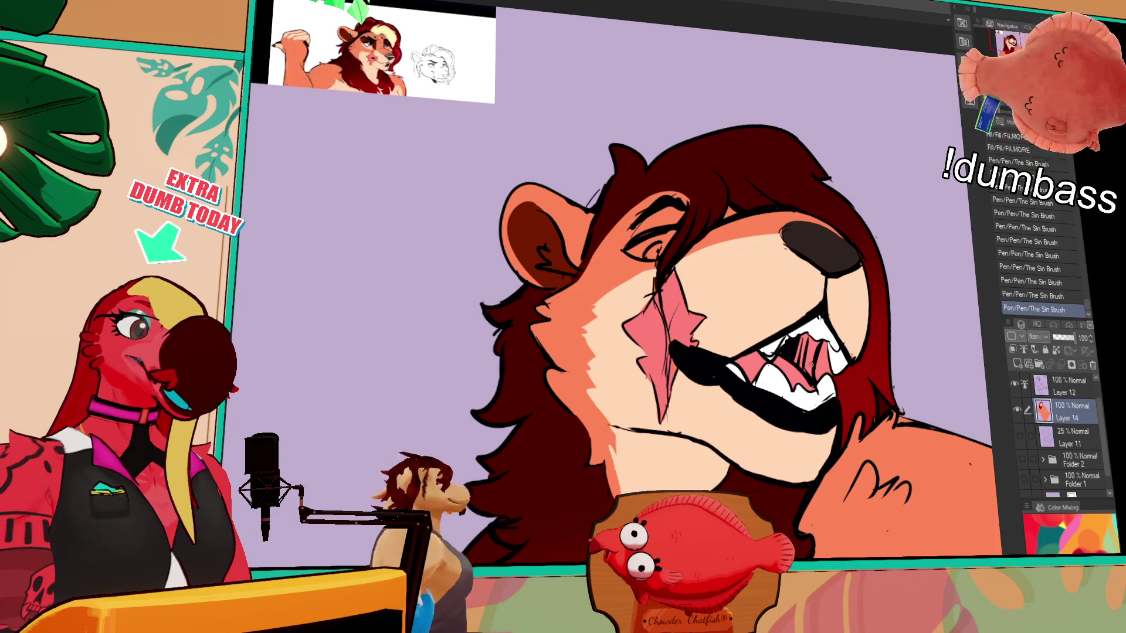
Add short fur strokes across the lion's shoulder
{"action": "mouse_move", "coordinate": [847, 501]}
{"action": "left_mouse_down"}
{"action": "mouse_move", "coordinate": [870, 461]}
{"action": "mouse_move", "coordinate": [878, 492]}
{"action": "left_mouse_up"}
{"action": "left_click_drag", "start_coordinate": [885, 492], "coordinate": [912, 500]}
{"action": "left_click_drag", "start_coordinate": [968, 462], "coordinate": [971, 465]}
{"action": "left_click_drag", "start_coordinate": [886, 530], "coordinate": [889, 533]}
{"action": "left_click_drag", "start_coordinate": [879, 479], "coordinate": [924, 502]}
On Layer 12, erase excess colour and stray marks on the upper and lower teeth
{"action": "left_click", "coordinate": [1071, 387]}
{"action": "key", "text": "e"}
{"action": "mouse_move", "coordinate": [820, 397]}
{"action": "left_mouse_down"}
{"action": "mouse_move", "coordinate": [839, 390]}
{"action": "mouse_move", "coordinate": [796, 390]}
{"action": "mouse_move", "coordinate": [805, 382]}
{"action": "left_mouse_up"}
{"action": "key", "text": "ctrl+z"}
{"action": "left_click_drag", "start_coordinate": [796, 390], "coordinate": [822, 384]}
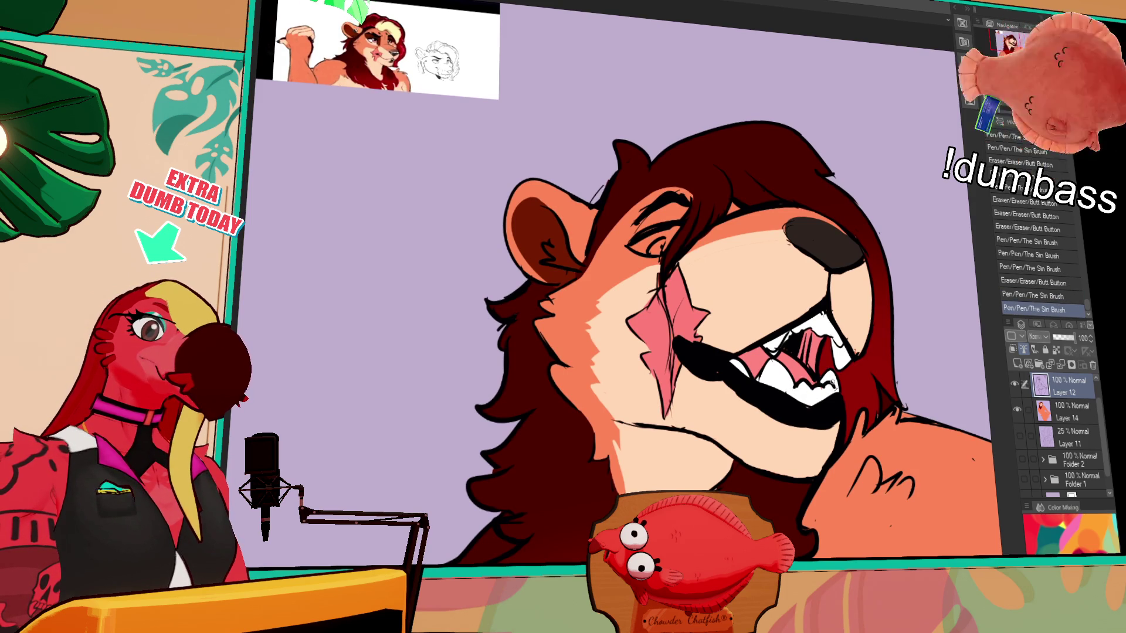
{"action": "left_click_drag", "start_coordinate": [766, 356], "coordinate": [783, 343]}
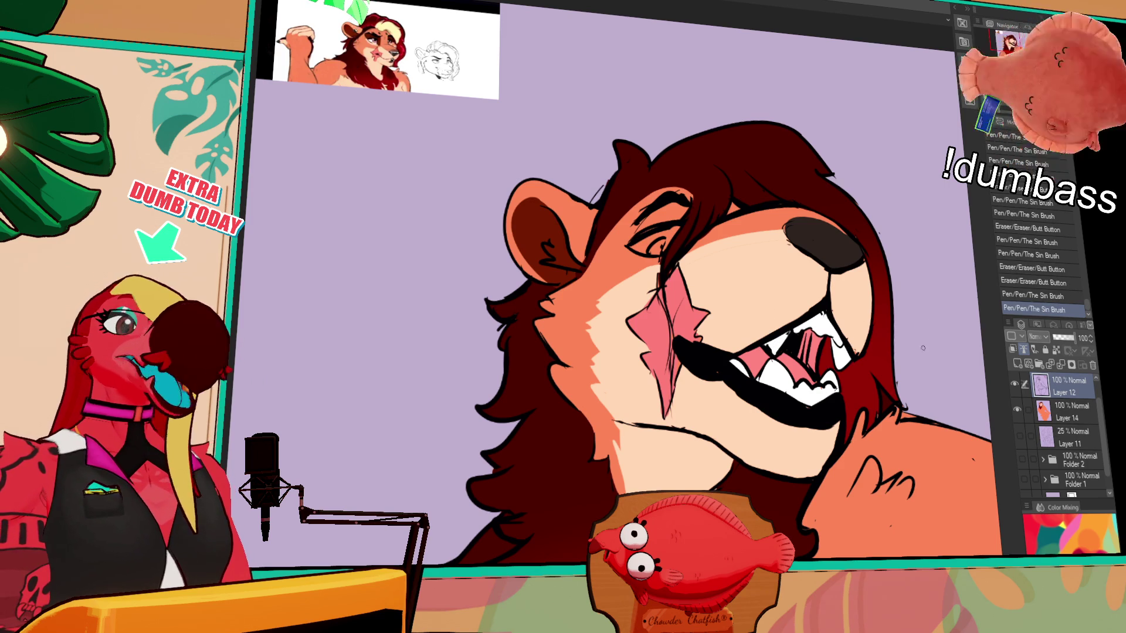
{"action": "left_click_drag", "start_coordinate": [772, 354], "coordinate": [777, 348]}
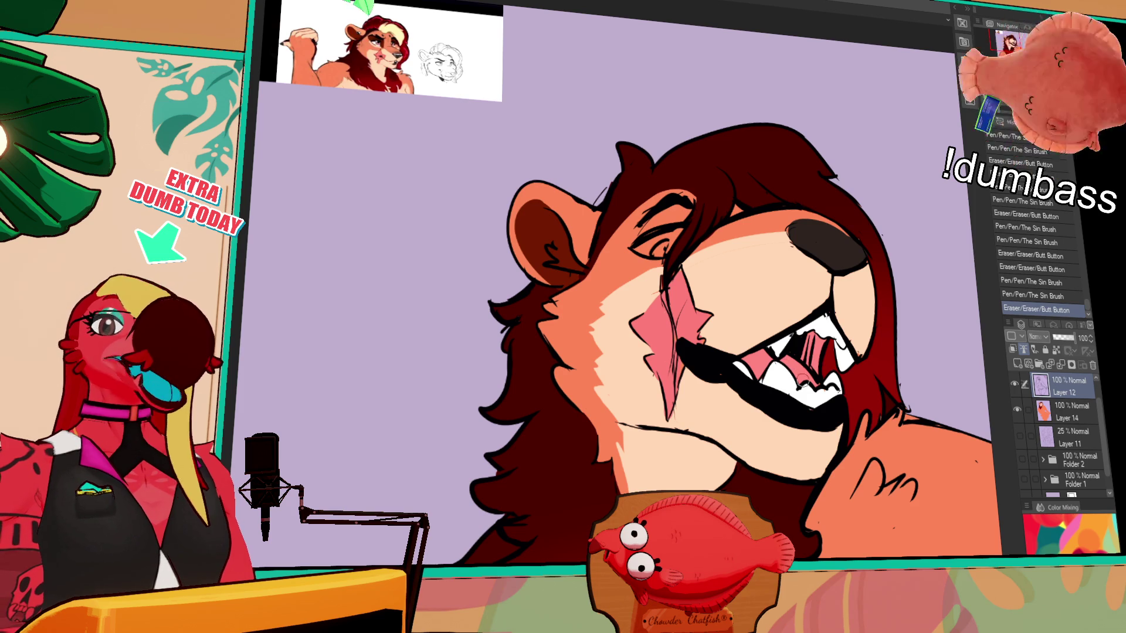
Clean up the edge of the pink cheek scar and retouch its outline
{"action": "mouse_move", "coordinate": [649, 310]}
{"action": "left_mouse_down"}
{"action": "mouse_move", "coordinate": [634, 324]}
{"action": "mouse_move", "coordinate": [648, 337]}
{"action": "mouse_move", "coordinate": [670, 431]}
{"action": "mouse_move", "coordinate": [665, 351]}
{"action": "mouse_move", "coordinate": [675, 412]}
{"action": "left_mouse_up"}
{"action": "mouse_move", "coordinate": [655, 287]}
{"action": "left_mouse_down"}
{"action": "mouse_move", "coordinate": [657, 324]}
{"action": "mouse_move", "coordinate": [664, 309]}
{"action": "left_mouse_up"}
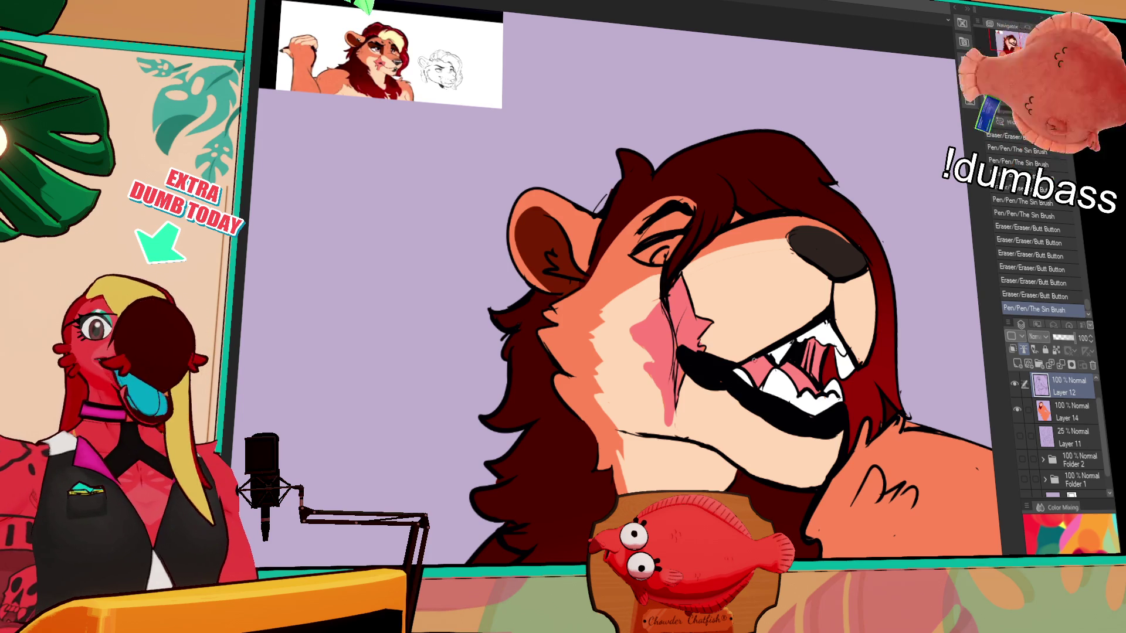
Retouch the dark cheek line beside the scar on Layer 12, undoing stray strokes
{"action": "left_click_drag", "start_coordinate": [674, 327], "coordinate": [677, 334]}
{"action": "left_click_drag", "start_coordinate": [673, 283], "coordinate": [673, 329]}
{"action": "key", "text": "ctrl+z"}
{"action": "left_click_drag", "start_coordinate": [679, 261], "coordinate": [673, 333]}
{"action": "left_click_drag", "start_coordinate": [674, 291], "coordinate": [674, 325]}
{"action": "left_click_drag", "start_coordinate": [673, 325], "coordinate": [673, 334]}
{"action": "mouse_move", "coordinate": [672, 281]}
{"action": "left_mouse_down"}
{"action": "mouse_move", "coordinate": [672, 299]}
{"action": "mouse_move", "coordinate": [673, 275]}
{"action": "left_mouse_up"}
{"action": "key", "text": "ctrl+z"}
Redraw the cheek line and add a dark line below the scar, comparing with undo/redo
{"action": "left_click_drag", "start_coordinate": [667, 318], "coordinate": [671, 286]}
{"action": "key", "text": "ctrl+z"}
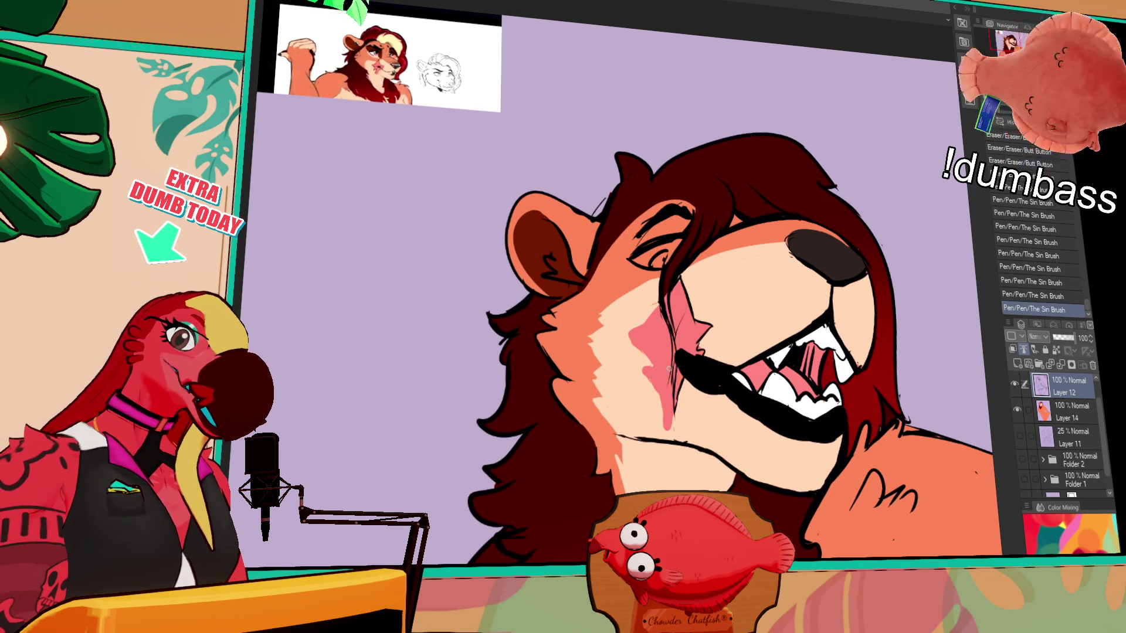
{"action": "key", "text": "ctrl+z"}
{"action": "key", "text": "ctrl+y"}
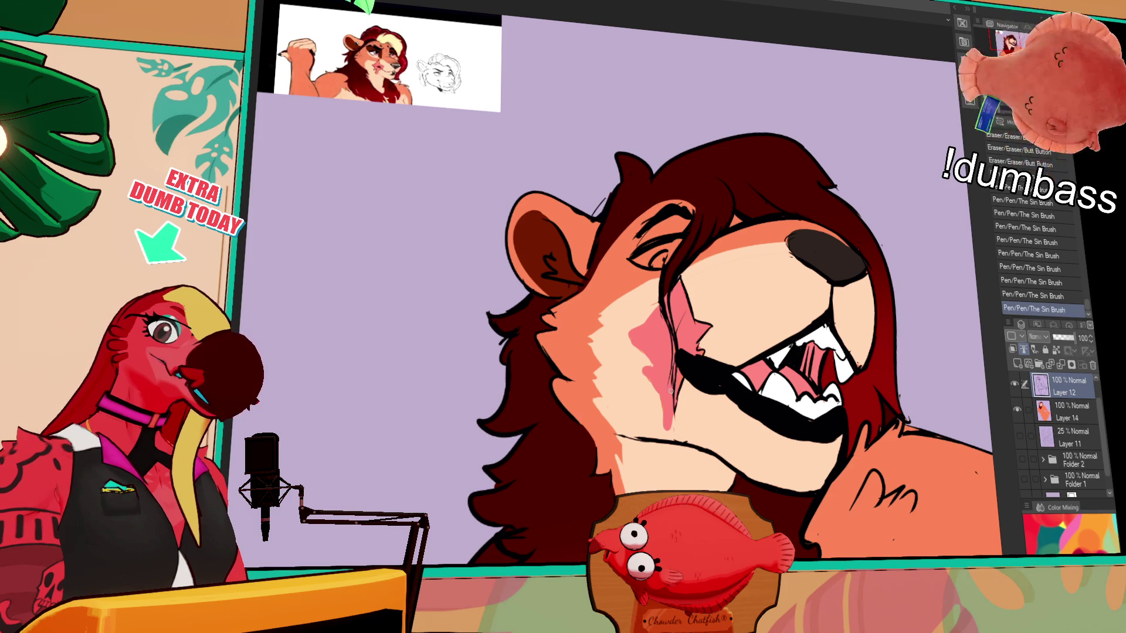
{"action": "left_click_drag", "start_coordinate": [676, 349], "coordinate": [669, 395]}
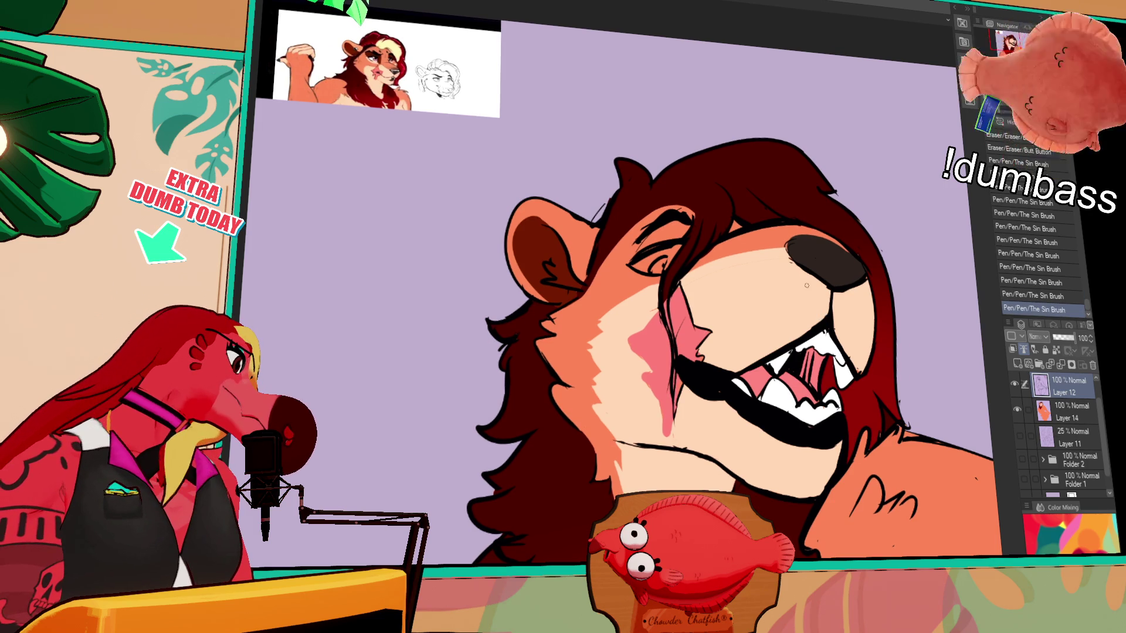
{"action": "left_click_drag", "start_coordinate": [804, 325], "coordinate": [797, 376]}
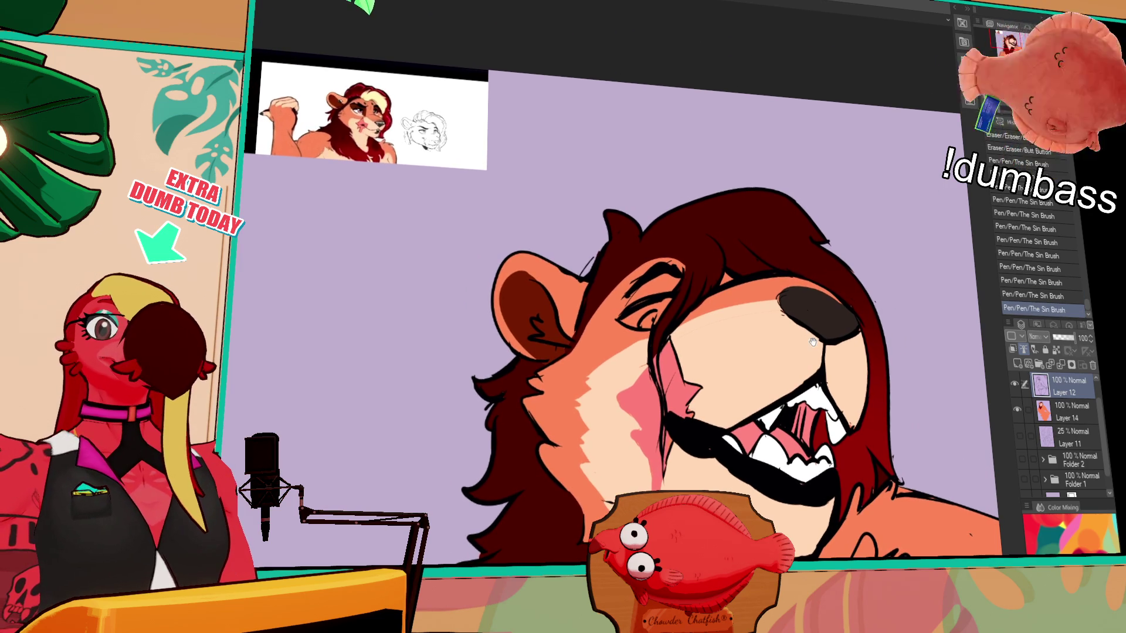
{"action": "scroll", "coordinate": [833, 339], "scroll_direction": "down", "scroll_amount": 2}
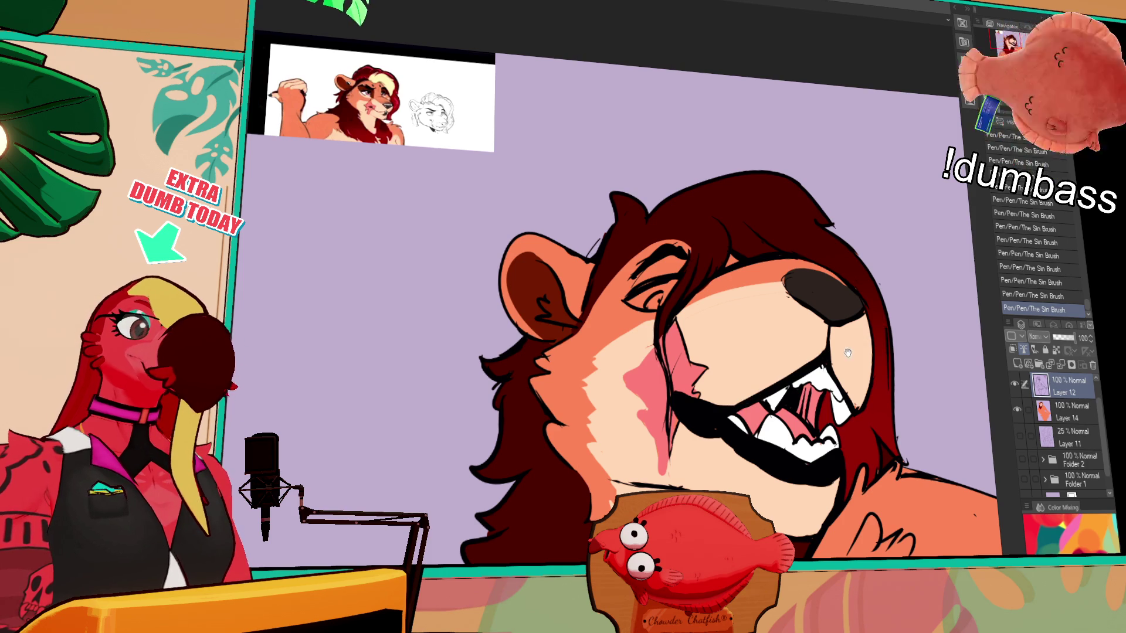
{"action": "left_click_drag", "start_coordinate": [848, 352], "coordinate": [811, 343]}
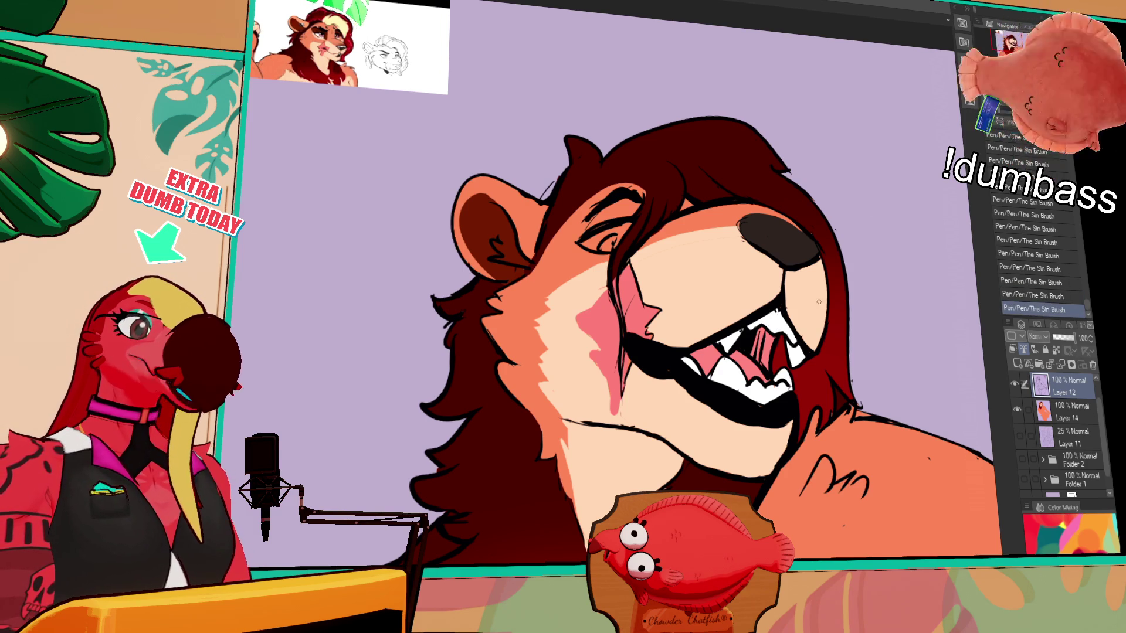
Paint a small peach lower lip under the lion's front teeth, undoing the weaker stroke
{"action": "mouse_move", "coordinate": [751, 331]}
{"action": "left_mouse_down"}
{"action": "mouse_move", "coordinate": [794, 383]}
{"action": "mouse_move", "coordinate": [871, 292]}
{"action": "left_mouse_up"}
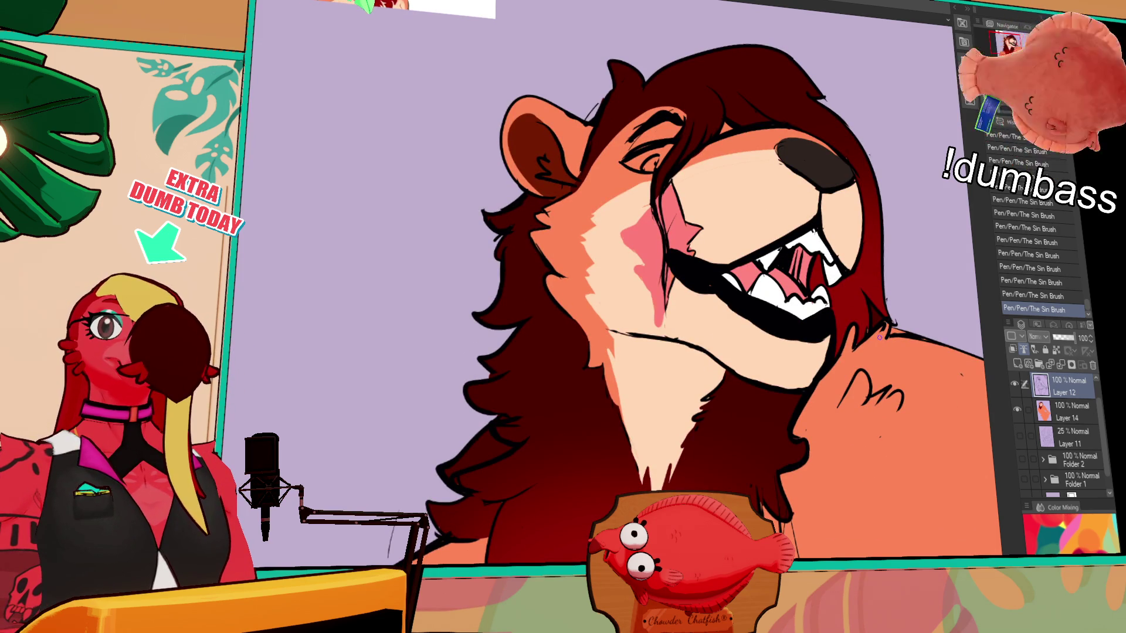
{"action": "left_click_drag", "start_coordinate": [850, 184], "coordinate": [862, 201]}
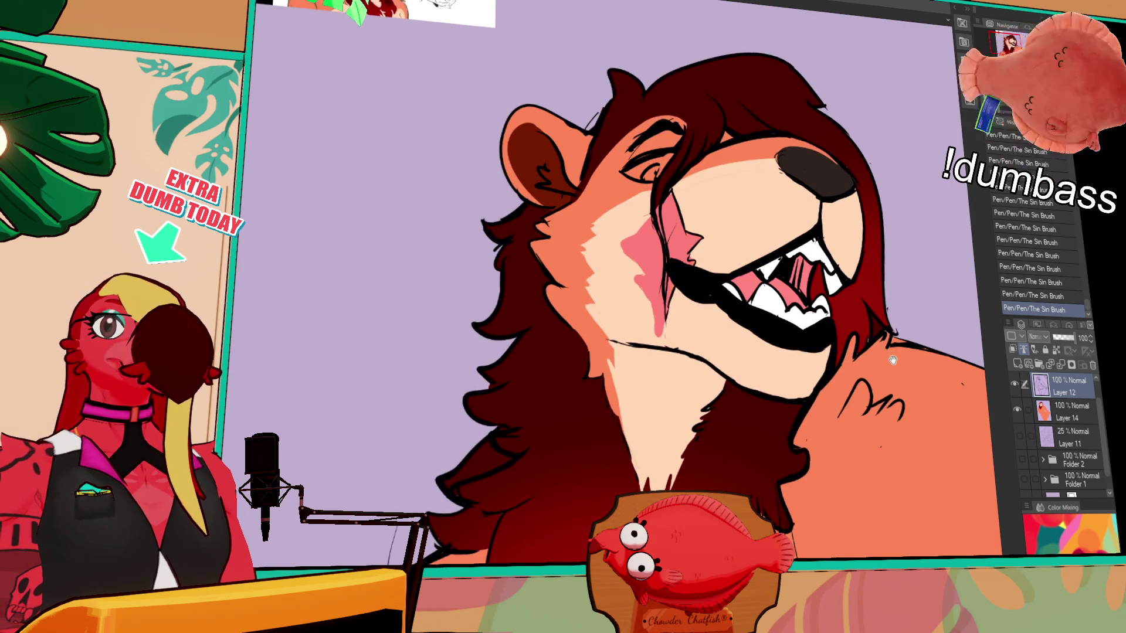
{"action": "mouse_move", "coordinate": [948, 428]}
{"action": "left_mouse_down"}
{"action": "mouse_move", "coordinate": [825, 403]}
{"action": "mouse_move", "coordinate": [821, 417]}
{"action": "mouse_move", "coordinate": [852, 447]}
{"action": "left_mouse_up"}
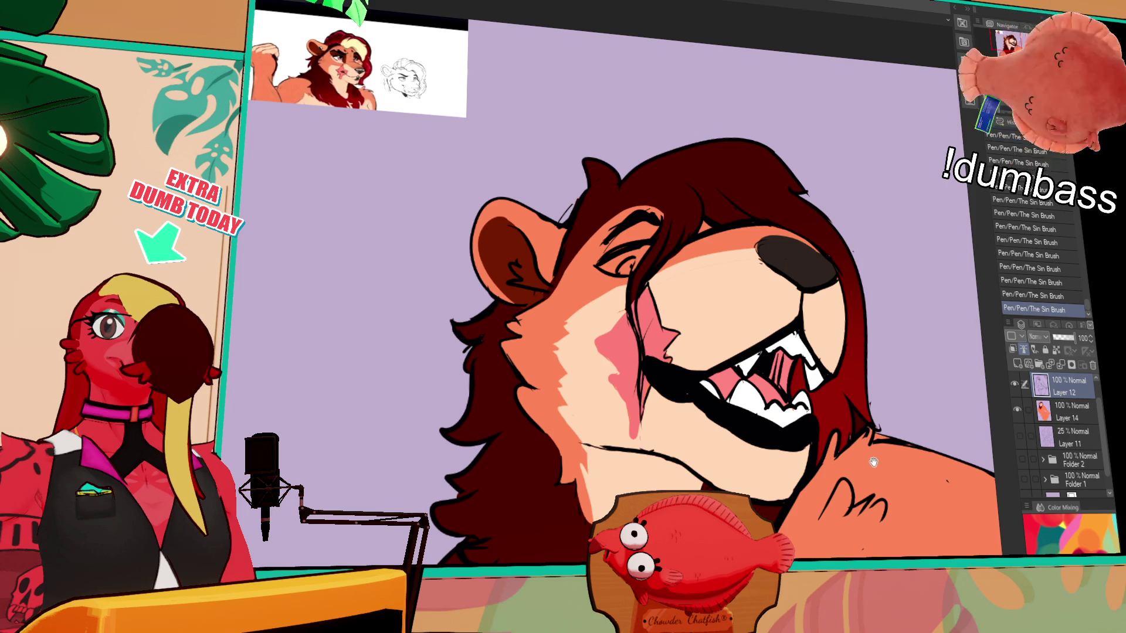
{"action": "left_click_drag", "start_coordinate": [866, 463], "coordinate": [866, 455]}
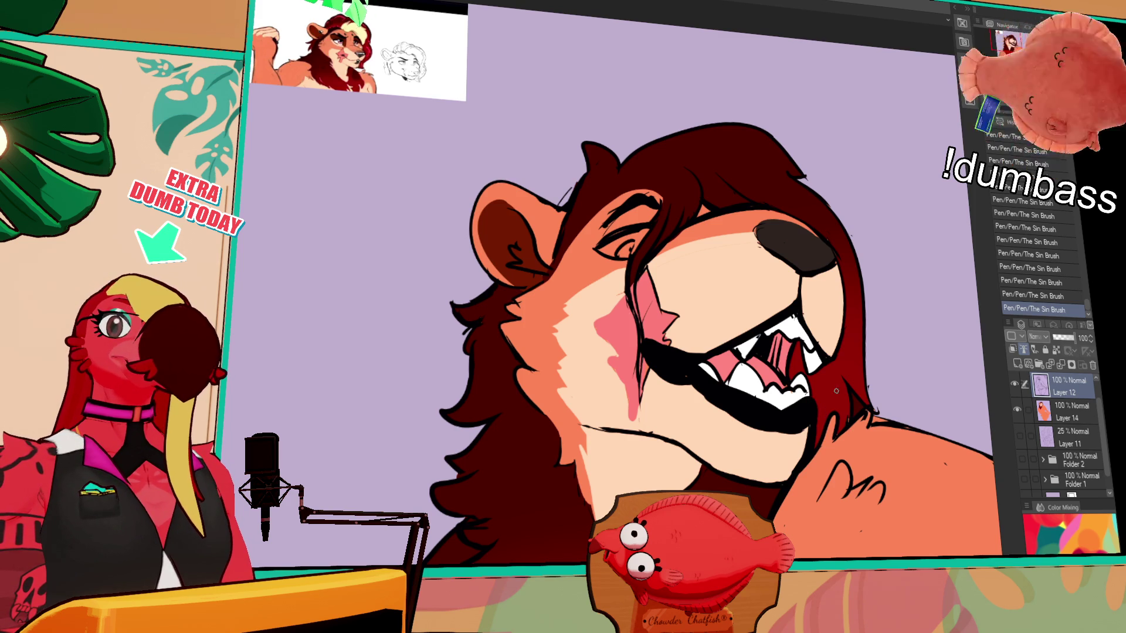
{"action": "scroll", "coordinate": [844, 436], "scroll_direction": "down", "scroll_amount": 1}
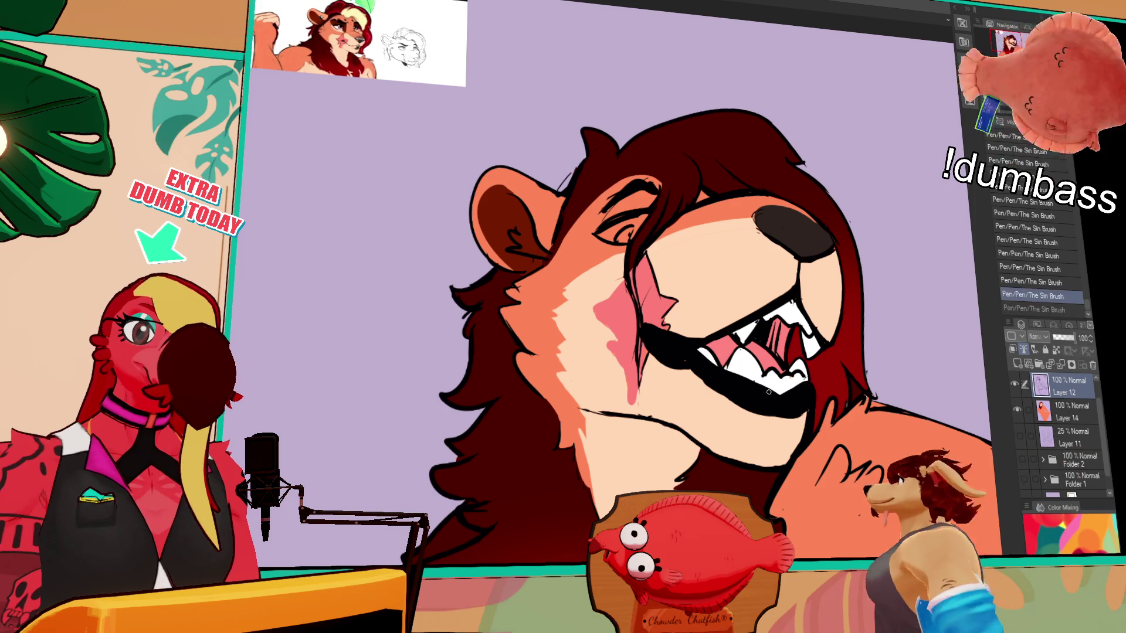
{"action": "mouse_move", "coordinate": [773, 403]}
{"action": "left_mouse_down"}
{"action": "mouse_move", "coordinate": [777, 419]}
{"action": "mouse_move", "coordinate": [783, 405]}
{"action": "left_mouse_up"}
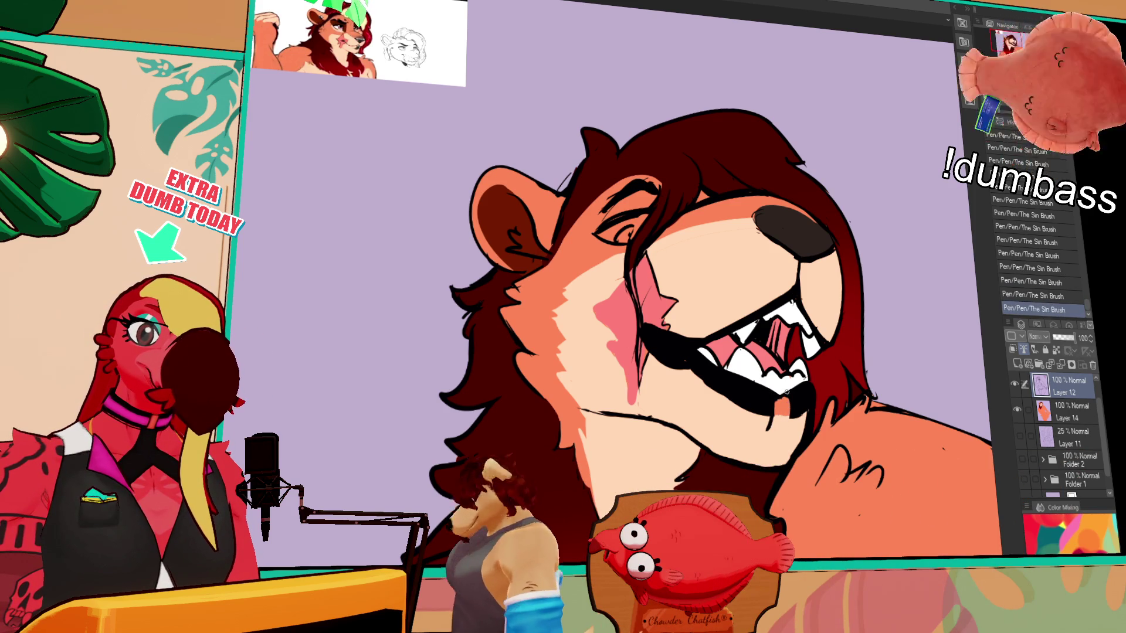
{"action": "left_click_drag", "start_coordinate": [766, 429], "coordinate": [774, 402]}
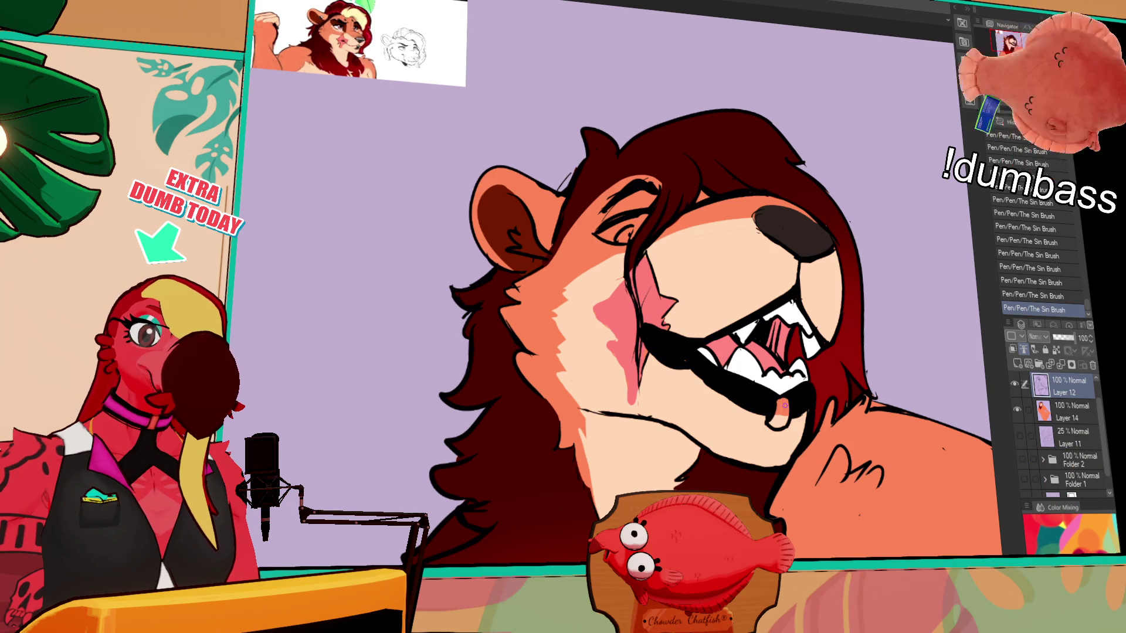
{"action": "key", "text": "ctrl+z"}
Add sharper dark marks around the lion's eye after checking recent strokes with undo/redo
{"action": "left_click_drag", "start_coordinate": [840, 356], "coordinate": [840, 367]}
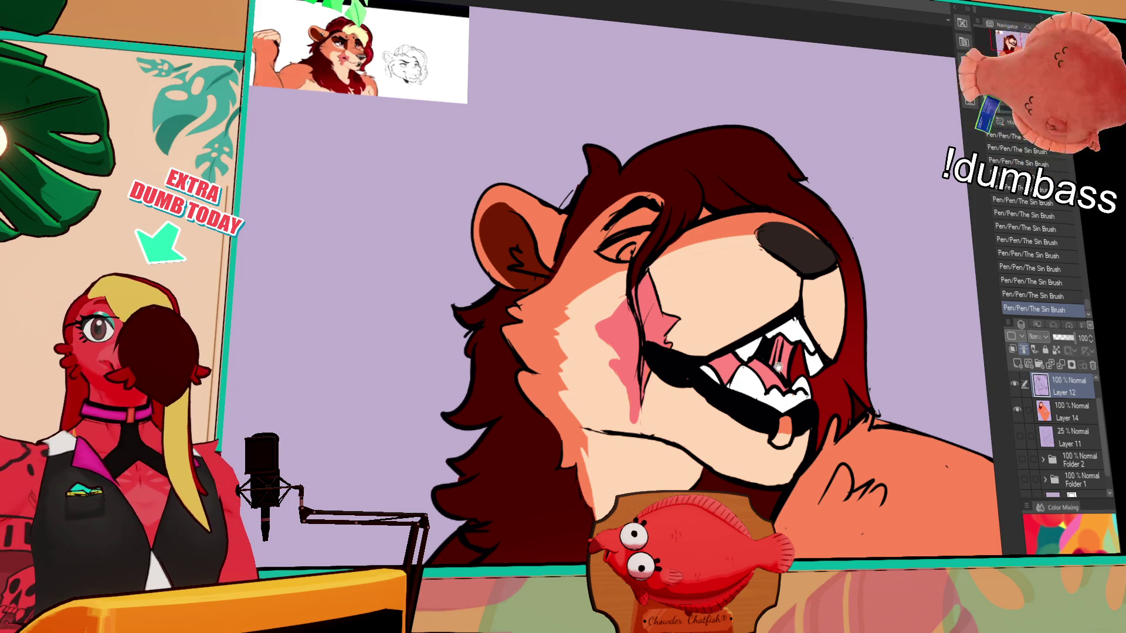
{"action": "left_click_drag", "start_coordinate": [764, 331], "coordinate": [780, 376]}
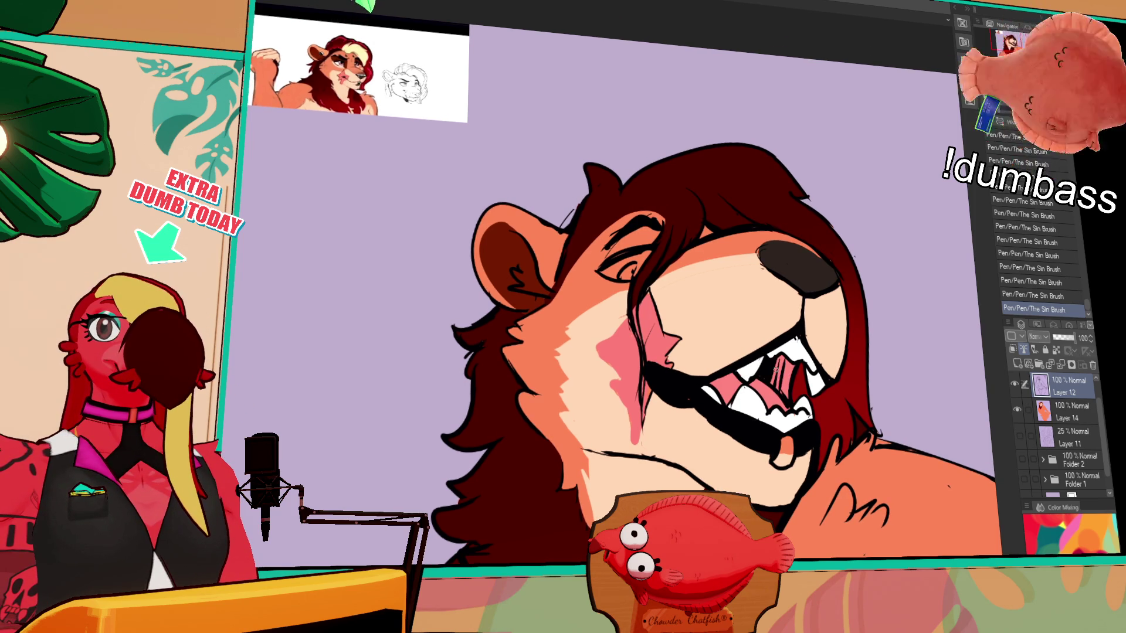
{"action": "left_click_drag", "start_coordinate": [757, 374], "coordinate": [753, 368]}
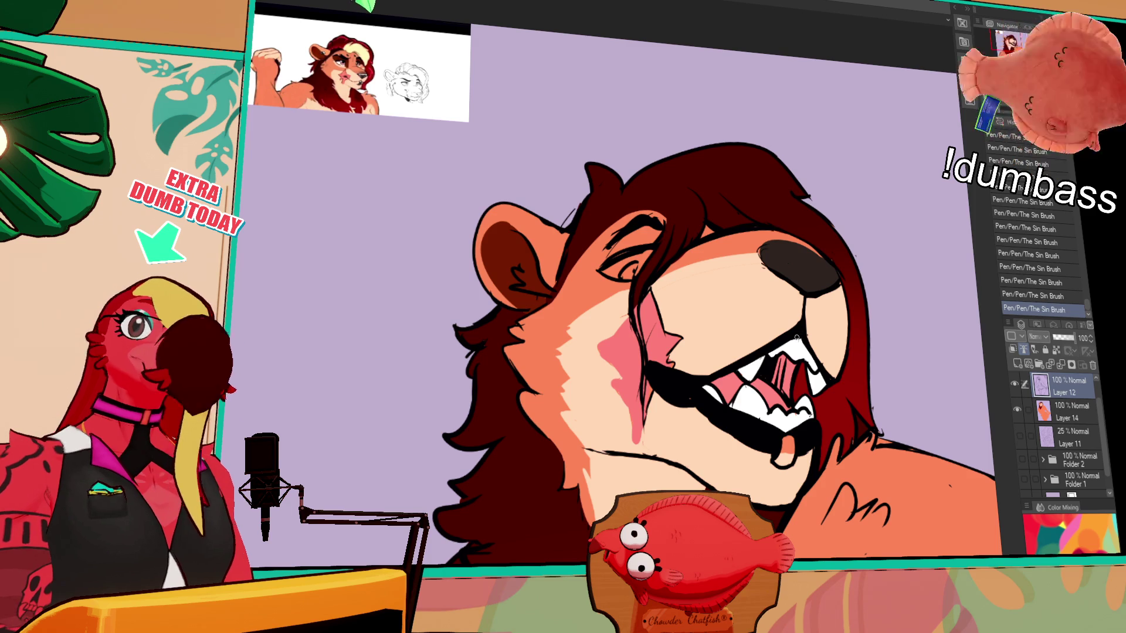
{"action": "left_click_drag", "start_coordinate": [796, 338], "coordinate": [817, 339]}
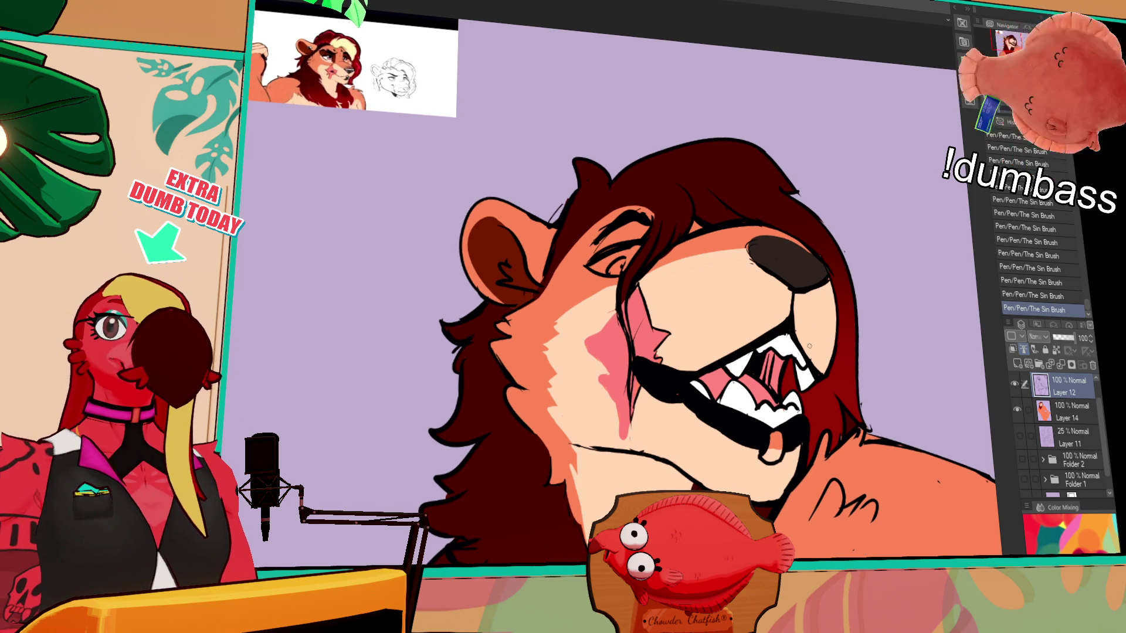
{"action": "key", "text": "ctrl+z"}
{"action": "key", "text": "ctrl+z"}
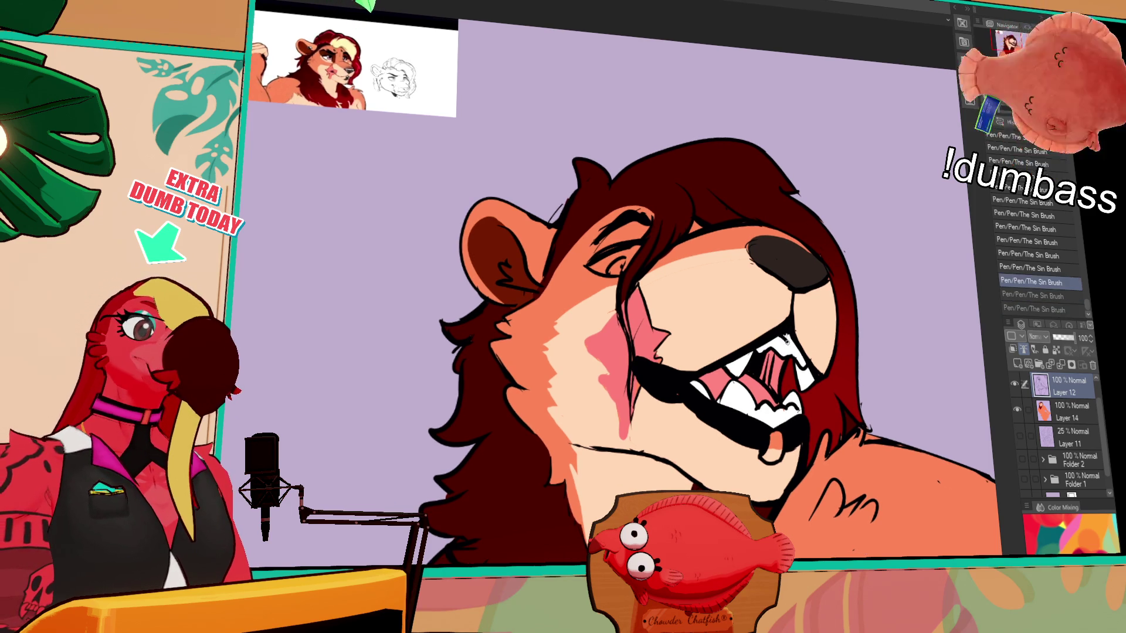
{"action": "key", "text": "ctrl+y"}
{"action": "key", "text": "ctrl+y"}
{"action": "scroll", "coordinate": [833, 356], "scroll_direction": "up", "scroll_amount": 1}
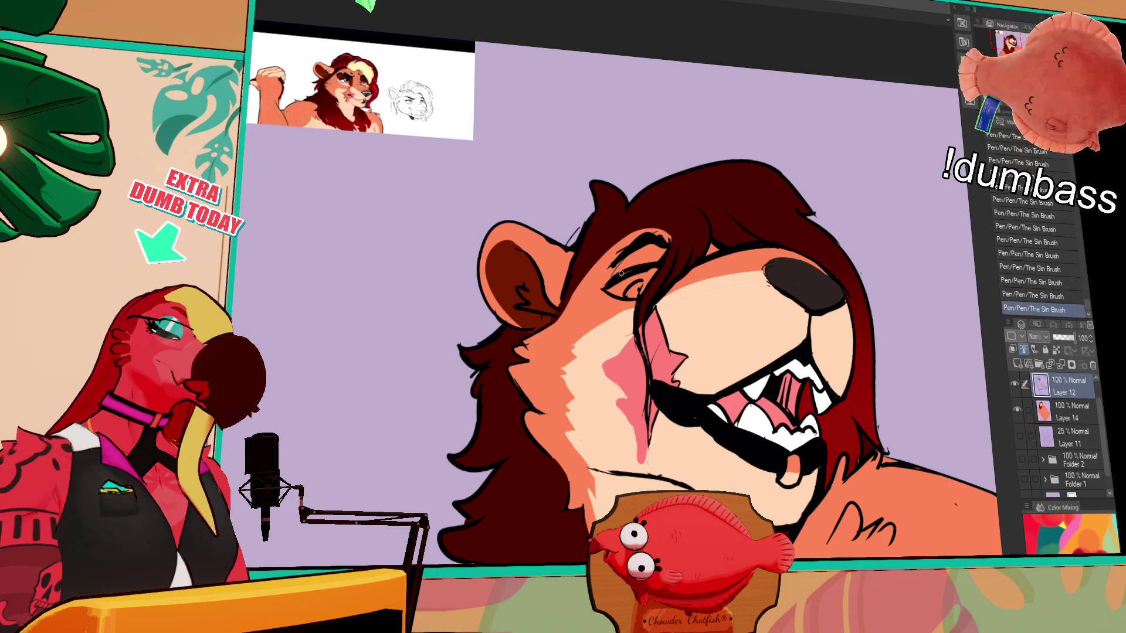
{"action": "left_click_drag", "start_coordinate": [626, 254], "coordinate": [655, 262]}
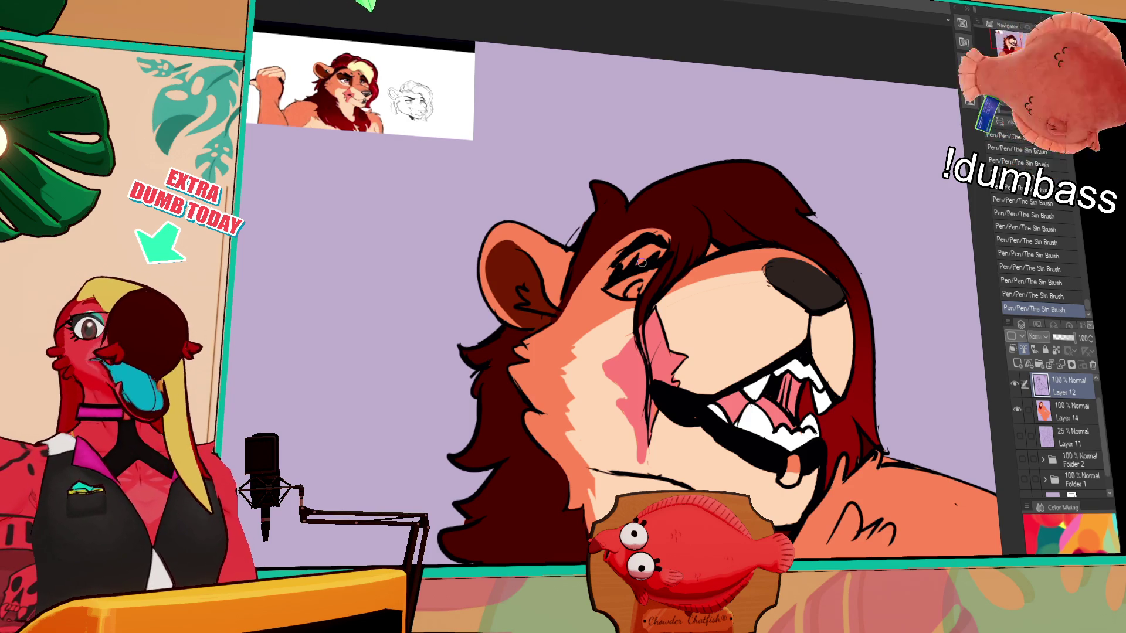
Redraw small bits of linework, compare them with undo/redo, and erase stray marks
{"action": "left_click_drag", "start_coordinate": [876, 449], "coordinate": [864, 468]}
{"action": "key", "text": "ctrl+z"}
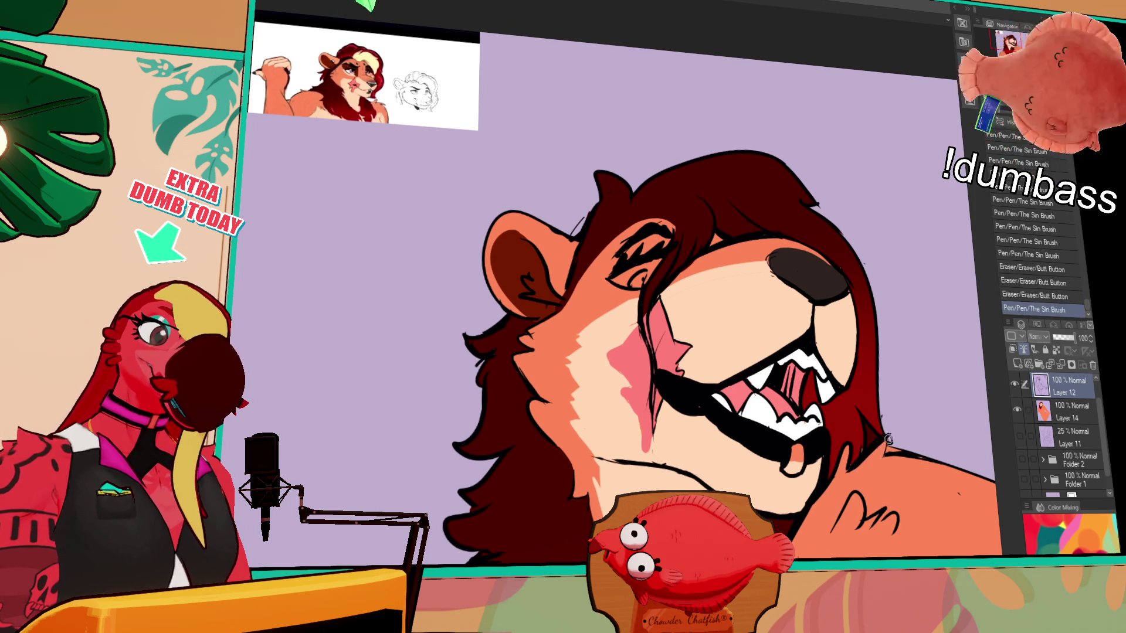
{"action": "key", "text": "ctrl+y"}
{"action": "key", "text": "ctrl+z"}
{"action": "key", "text": "ctrl+y"}
{"action": "key", "text": "ctrl+z"}
{"action": "key", "text": "ctrl+y"}
{"action": "left_click_drag", "start_coordinate": [887, 432], "coordinate": [884, 458]}
{"action": "key", "text": "ctrl+z"}
{"action": "key", "text": "ctrl+y"}
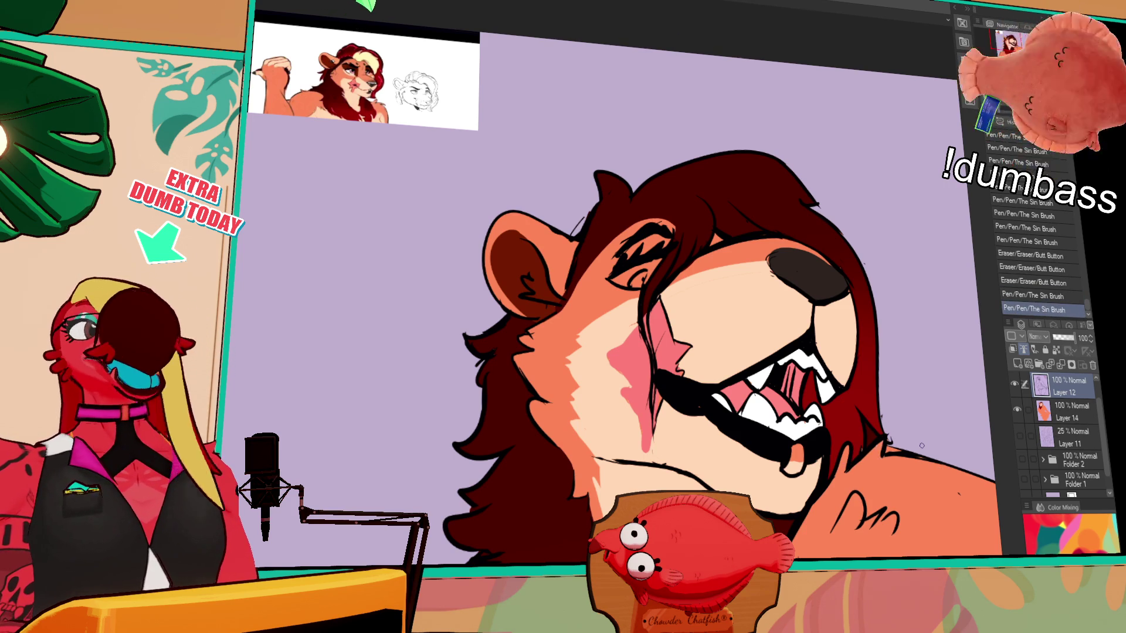
{"action": "left_click_drag", "start_coordinate": [931, 500], "coordinate": [882, 475]}
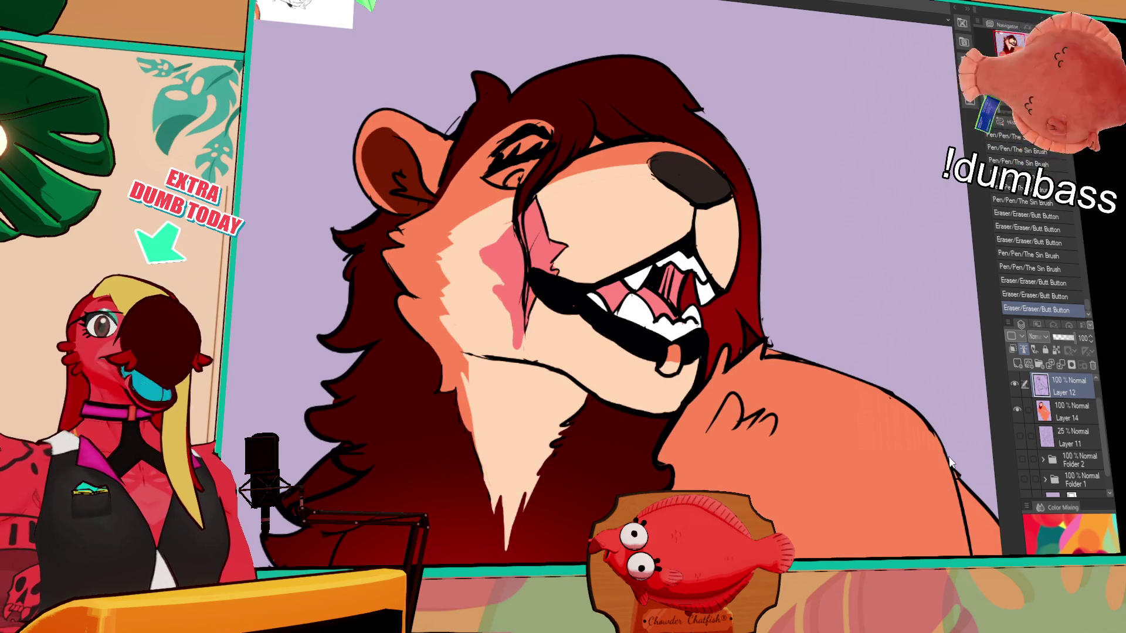
Undo the last erasures and bring the lion's face and chest back into view
{"action": "key", "text": "ctrl+z"}
{"action": "key", "text": "ctrl+z"}
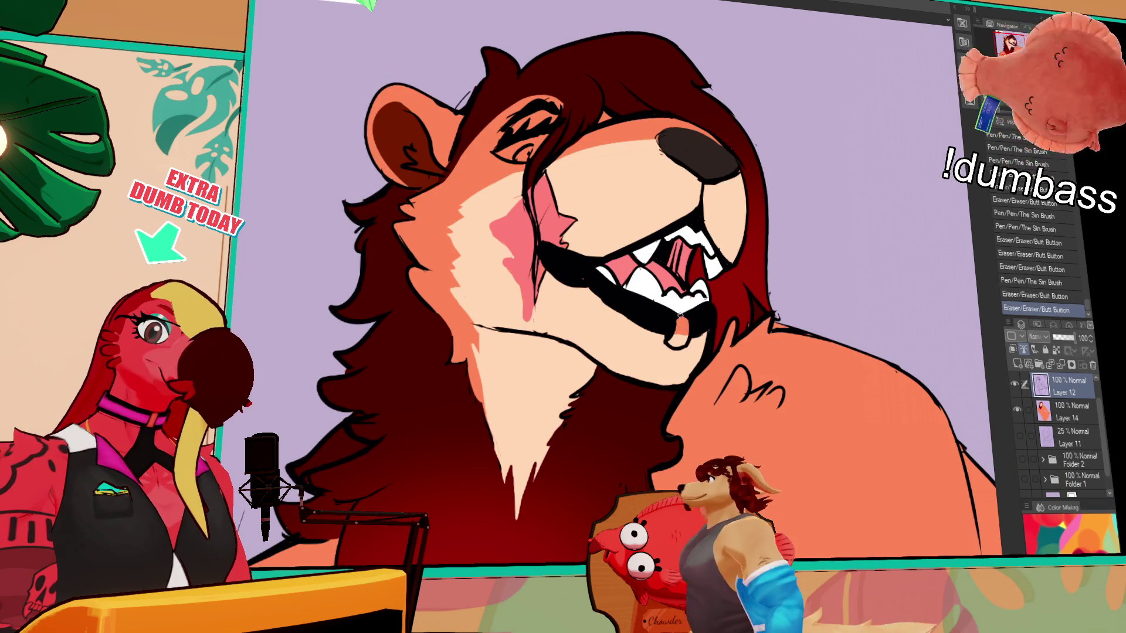
{"action": "mouse_move", "coordinate": [681, 315]}
{"action": "left_mouse_down"}
{"action": "mouse_move", "coordinate": [692, 381]}
{"action": "mouse_move", "coordinate": [787, 343]}
{"action": "left_mouse_up"}
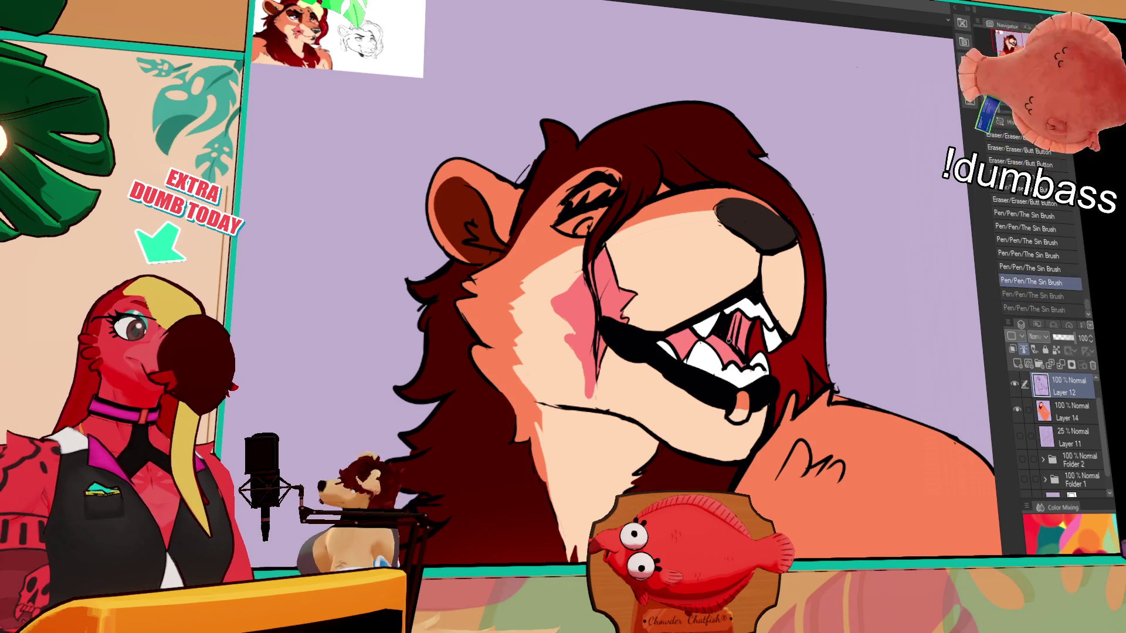
{"action": "mouse_move", "coordinate": [747, 344]}
{"action": "left_mouse_down"}
{"action": "mouse_move", "coordinate": [857, 361]}
{"action": "mouse_move", "coordinate": [896, 352]}
{"action": "left_mouse_up"}
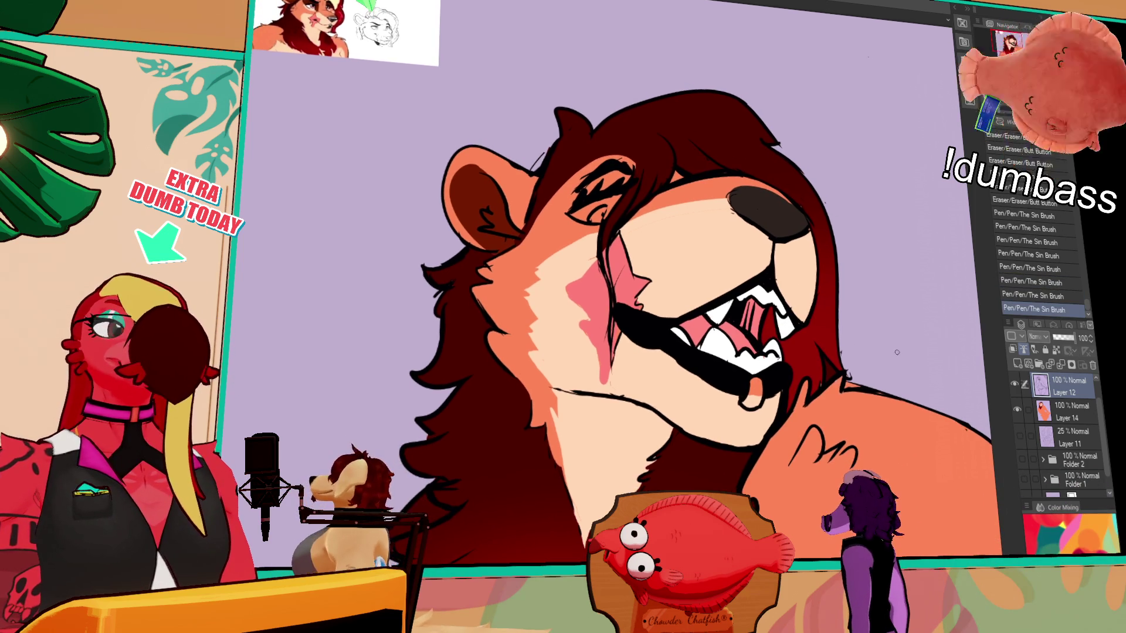
{"action": "key", "text": "ctrl+z"}
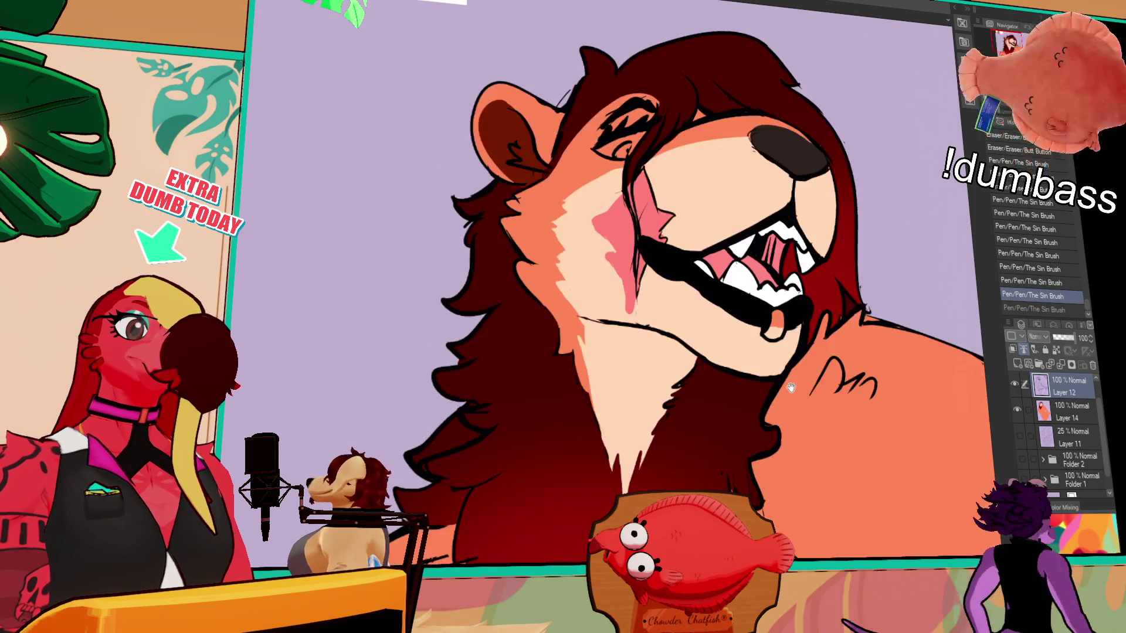
{"action": "mouse_move", "coordinate": [769, 429]}
{"action": "left_mouse_down"}
{"action": "mouse_move", "coordinate": [800, 319]}
{"action": "mouse_move", "coordinate": [637, 315]}
{"action": "mouse_move", "coordinate": [659, 310]}
{"action": "mouse_move", "coordinate": [645, 335]}
{"action": "left_mouse_up"}
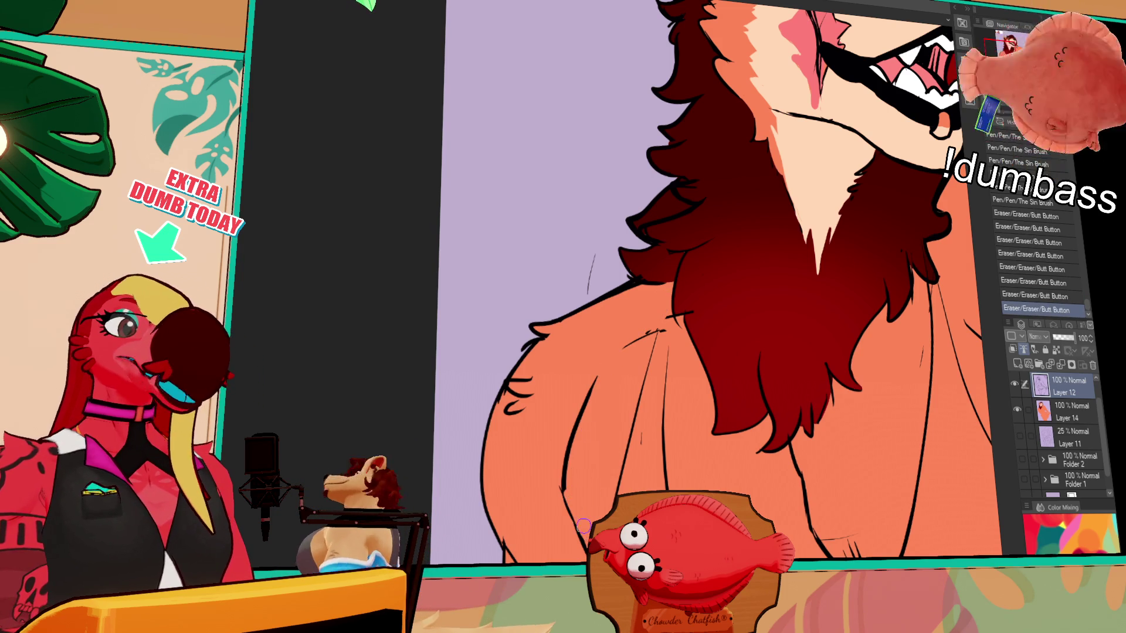
Erase stray chest lines and add a short line-art stroke on the lower torso
{"action": "mouse_move", "coordinate": [572, 505]}
{"action": "left_mouse_down"}
{"action": "mouse_move", "coordinate": [578, 534]}
{"action": "mouse_move", "coordinate": [630, 403]}
{"action": "left_mouse_up"}
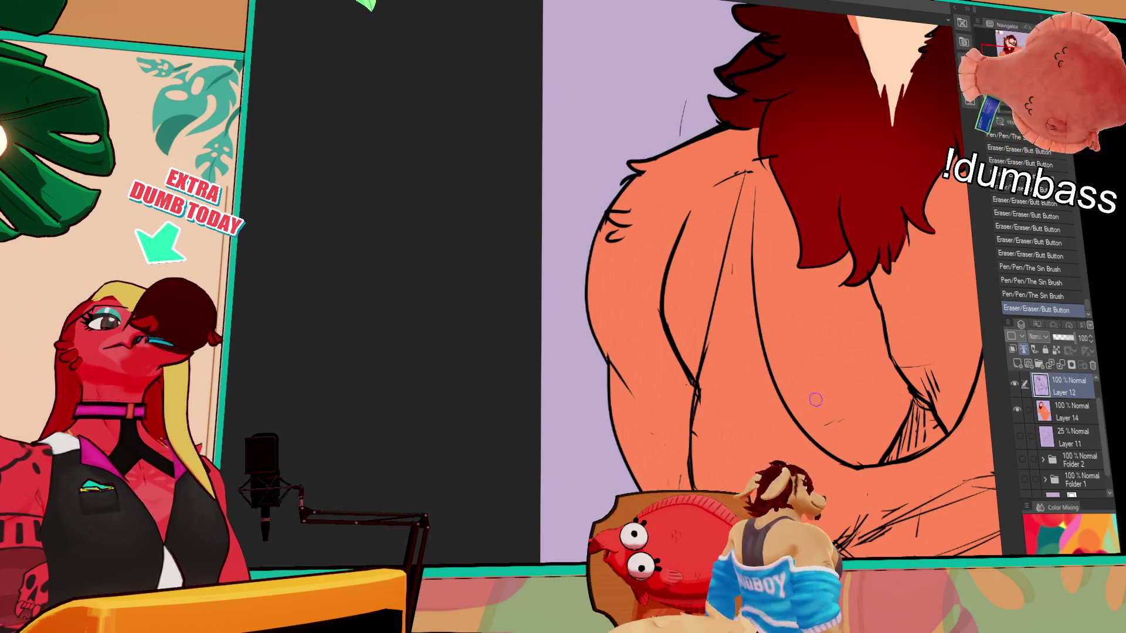
{"action": "scroll", "coordinate": [886, 402], "scroll_direction": "up", "scroll_amount": 2}
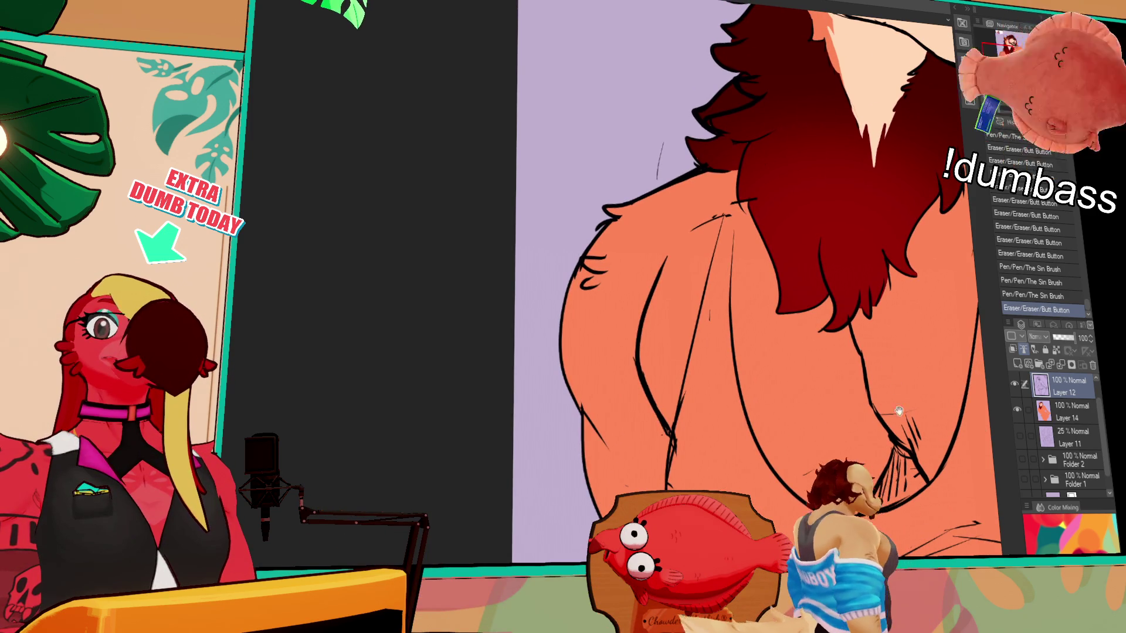
{"action": "left_click_drag", "start_coordinate": [703, 249], "coordinate": [719, 320]}
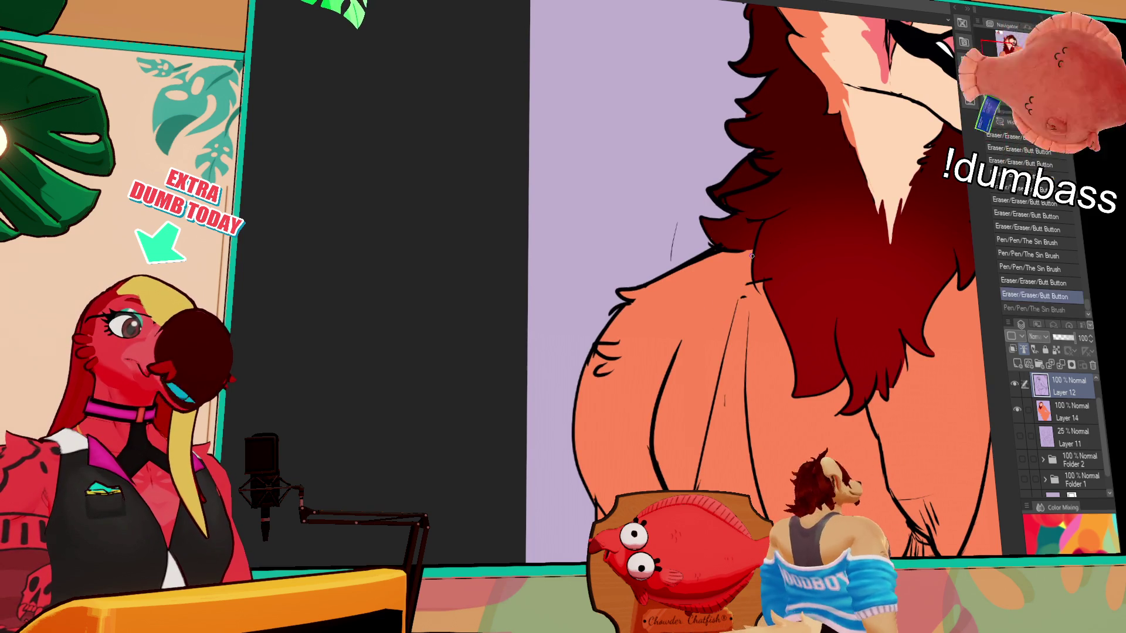
{"action": "left_click_drag", "start_coordinate": [739, 335], "coordinate": [744, 265]}
{"action": "key", "text": "ctrl+z"}
{"action": "key", "text": "ctrl+y"}
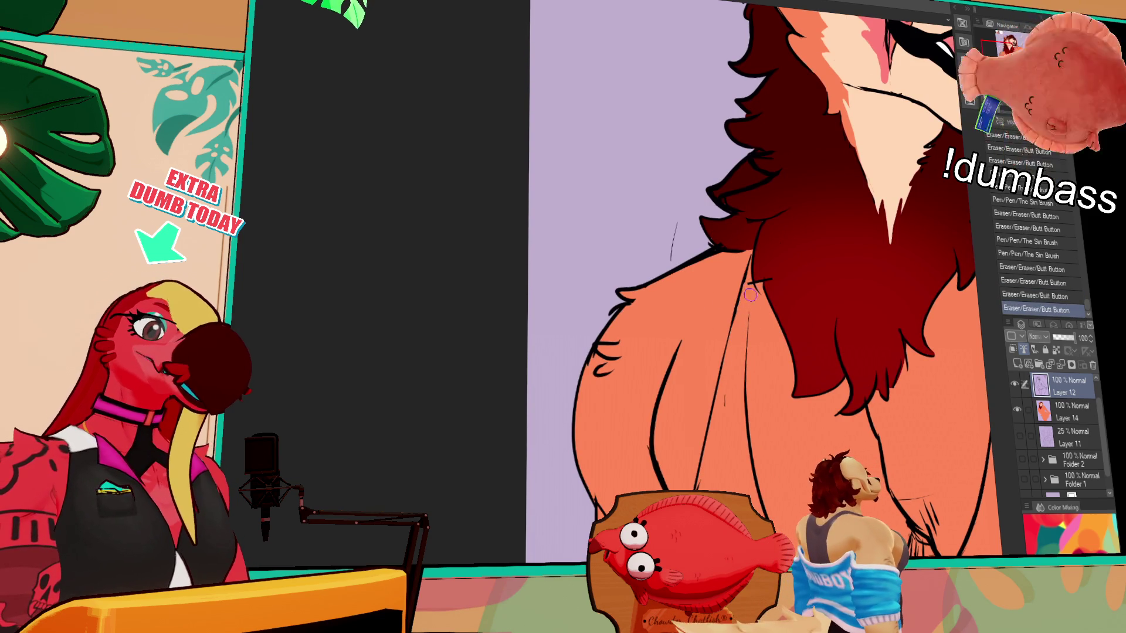
Add a short stroke on the mane and two small line-art touches
{"action": "mouse_move", "coordinate": [750, 280]}
{"action": "left_mouse_down"}
{"action": "mouse_move", "coordinate": [753, 293]}
{"action": "mouse_move", "coordinate": [765, 280]}
{"action": "left_mouse_up"}
{"action": "scroll", "coordinate": [926, 286], "scroll_direction": "down", "scroll_amount": 3}
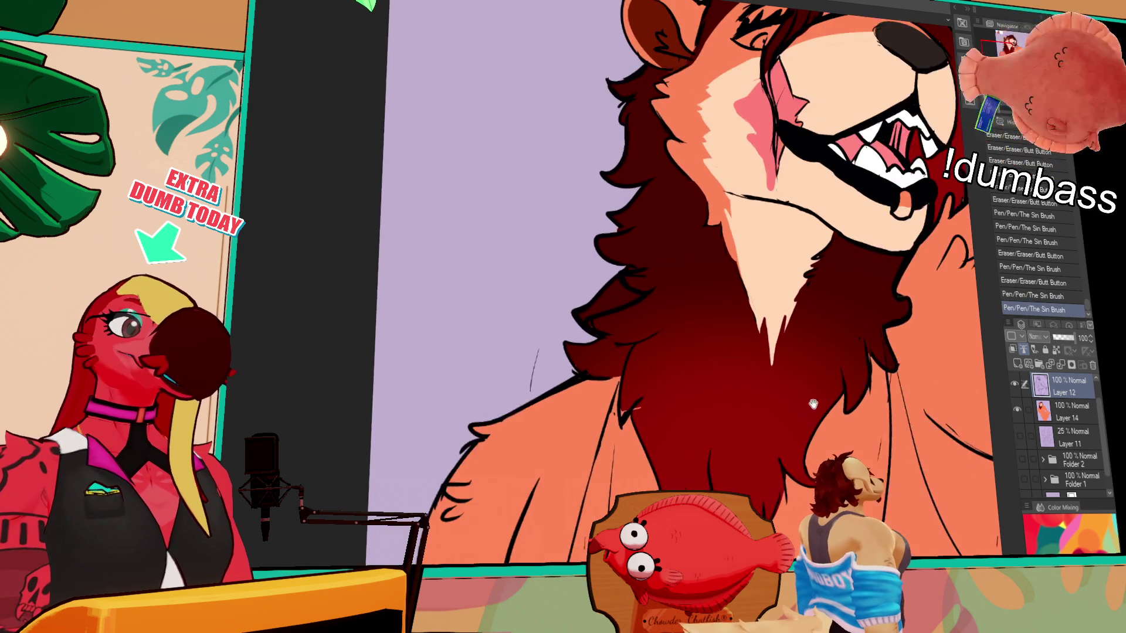
{"action": "scroll", "coordinate": [926, 286], "scroll_direction": "down", "scroll_amount": 2}
{"action": "scroll", "coordinate": [926, 286], "scroll_direction": "down", "scroll_amount": 2}
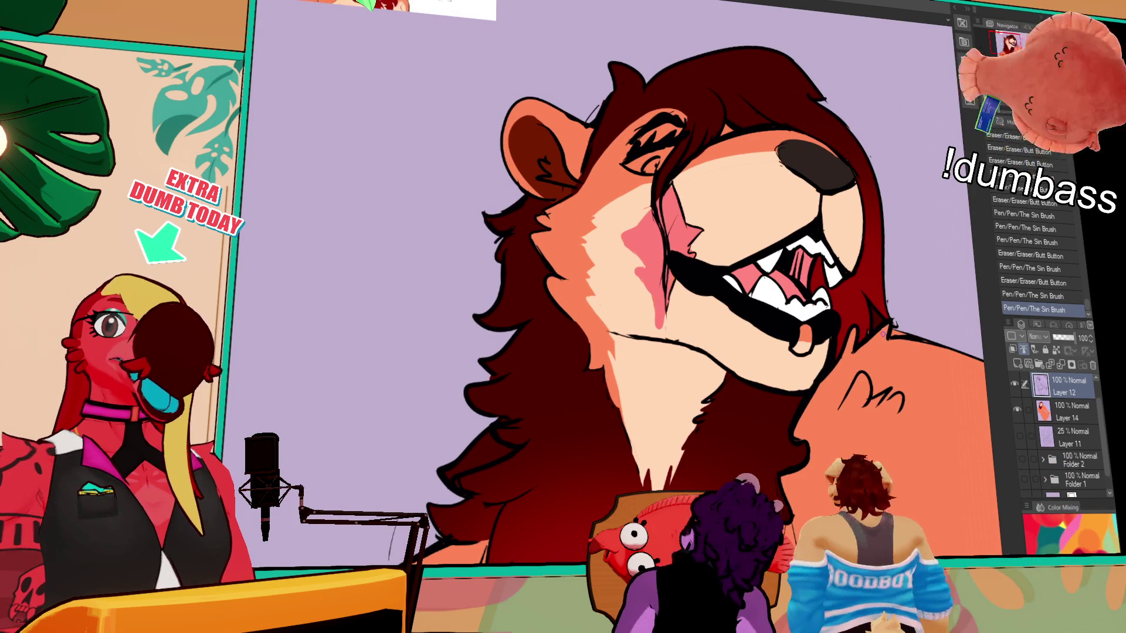
{"action": "left_click", "coordinate": [859, 282]}
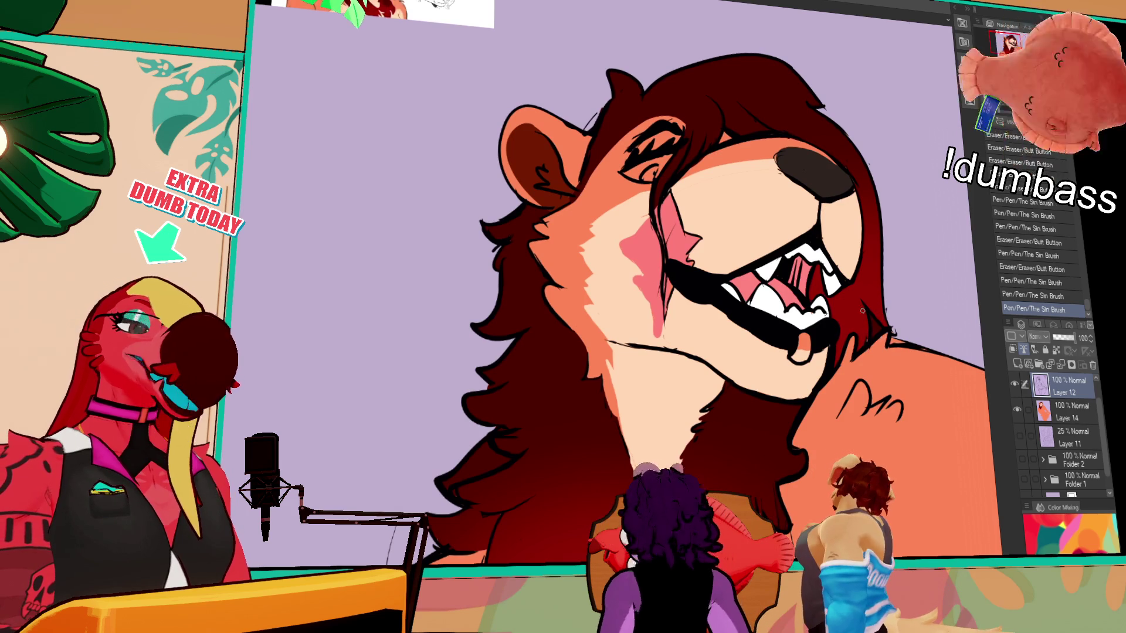
{"action": "left_click", "coordinate": [884, 352]}
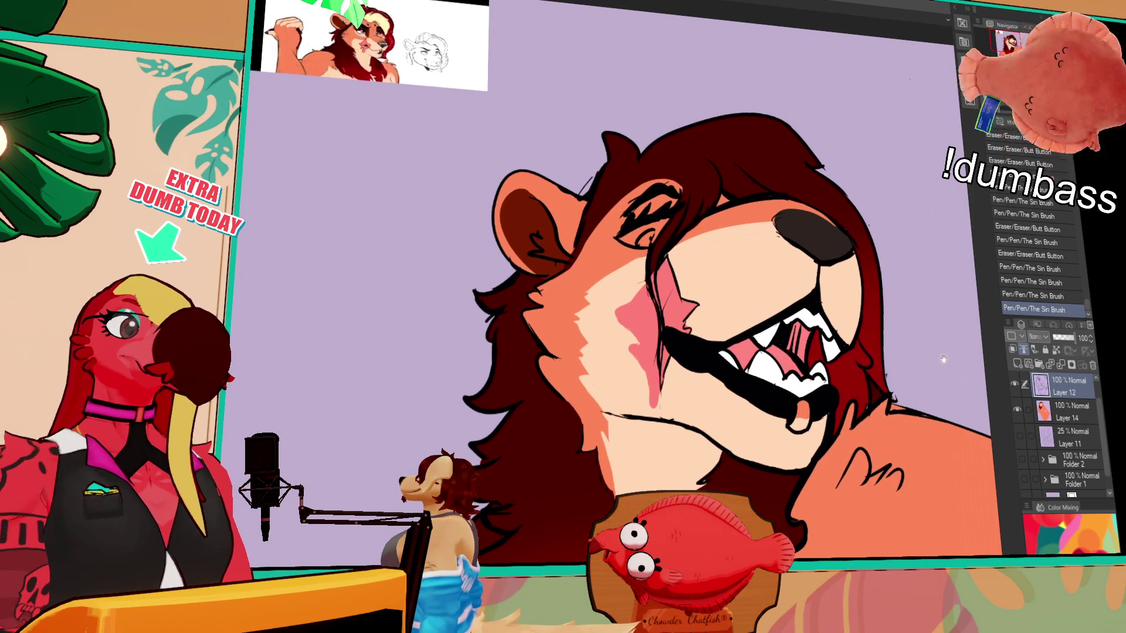
On Layer 14, fill the remaining forelock pieces blonde and the chin gap dark
{"action": "left_click", "coordinate": [1068, 411]}
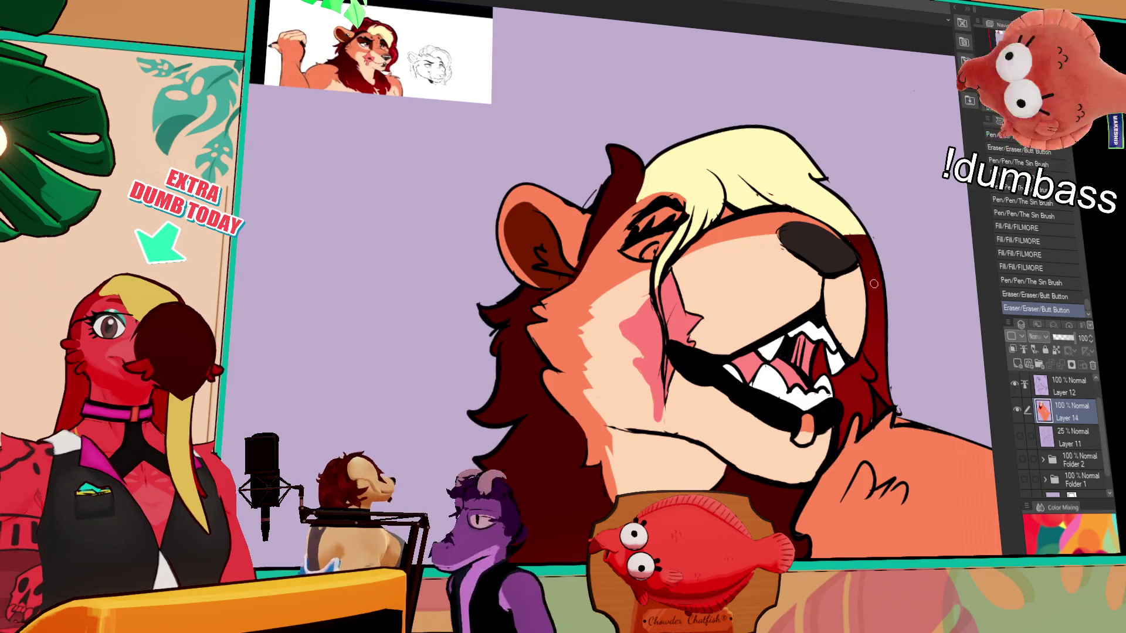
{"action": "mouse_move", "coordinate": [896, 429]}
{"action": "left_mouse_down"}
{"action": "mouse_move", "coordinate": [870, 344]}
{"action": "mouse_move", "coordinate": [873, 316]}
{"action": "left_mouse_up"}
{"action": "mouse_move", "coordinate": [887, 303]}
{"action": "left_mouse_down"}
{"action": "mouse_move", "coordinate": [863, 274]}
{"action": "mouse_move", "coordinate": [868, 290]}
{"action": "mouse_move", "coordinate": [919, 302]}
{"action": "left_mouse_up"}
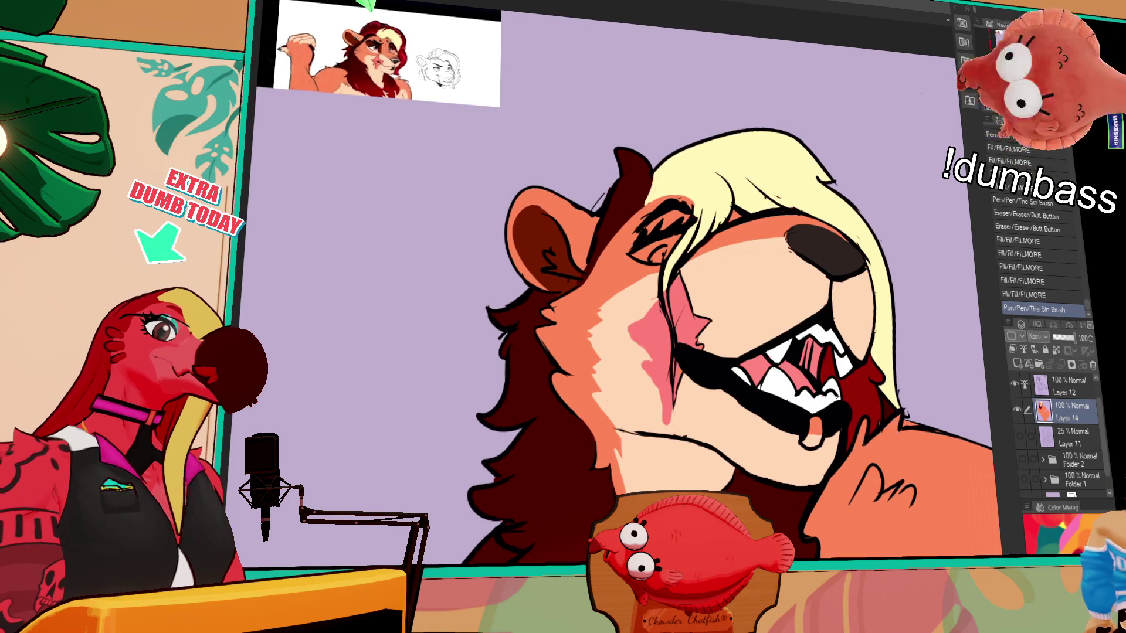
{"action": "left_click", "coordinate": [815, 431]}
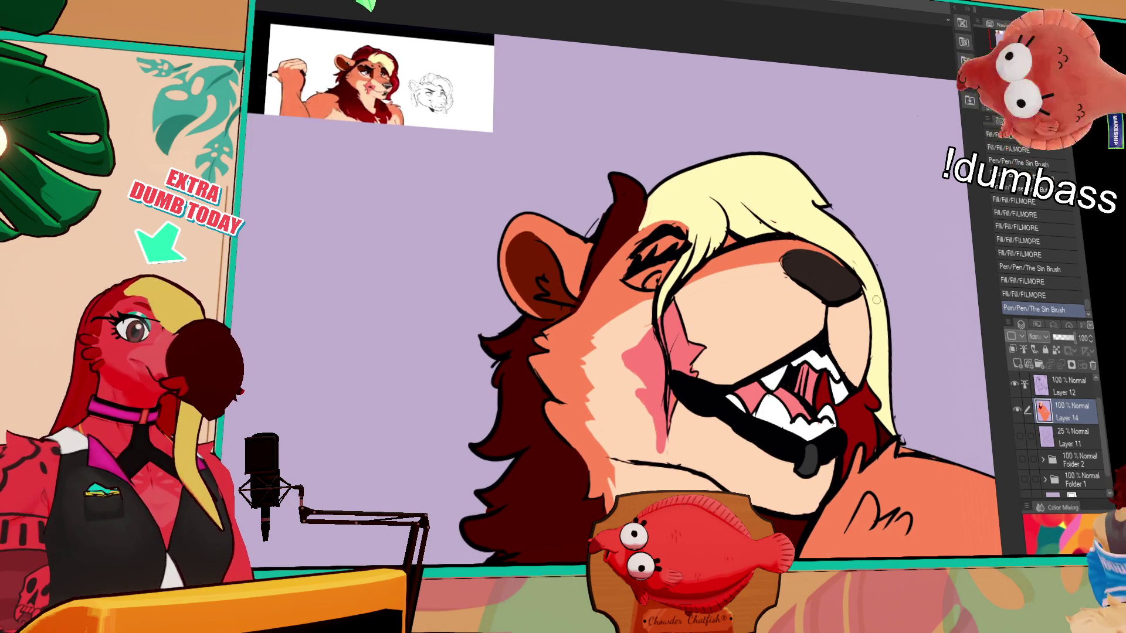
Thicken the brow strokes, add dark strokes near the ear and eye, and draw forelock hair strands
{"action": "left_click_drag", "start_coordinate": [615, 239], "coordinate": [681, 241]}
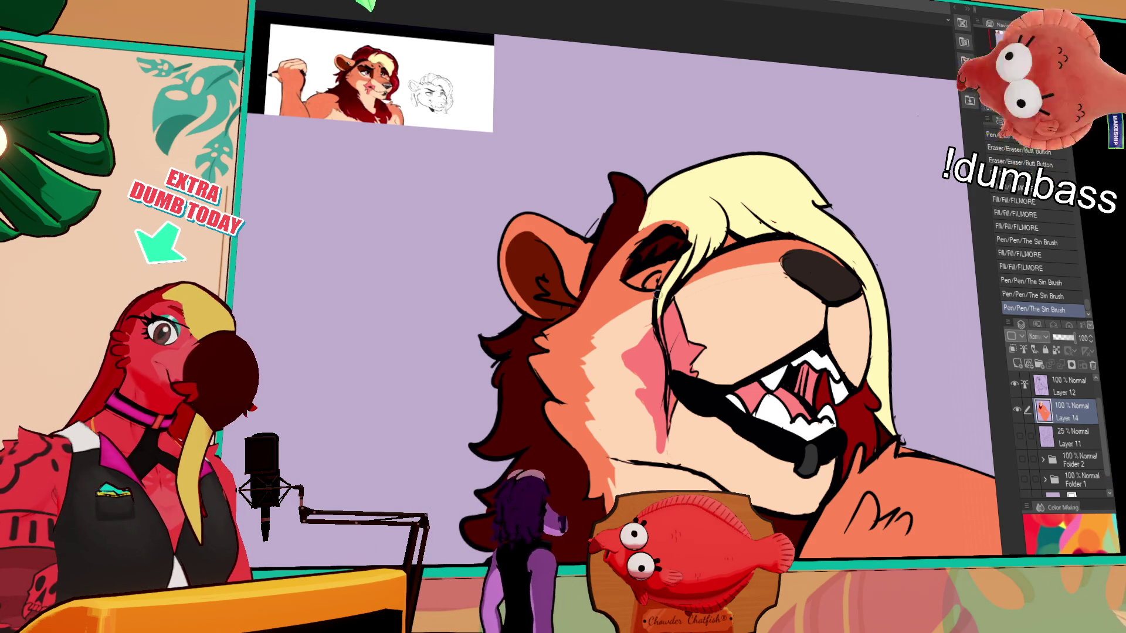
{"action": "left_click_drag", "start_coordinate": [616, 309], "coordinate": [587, 342]}
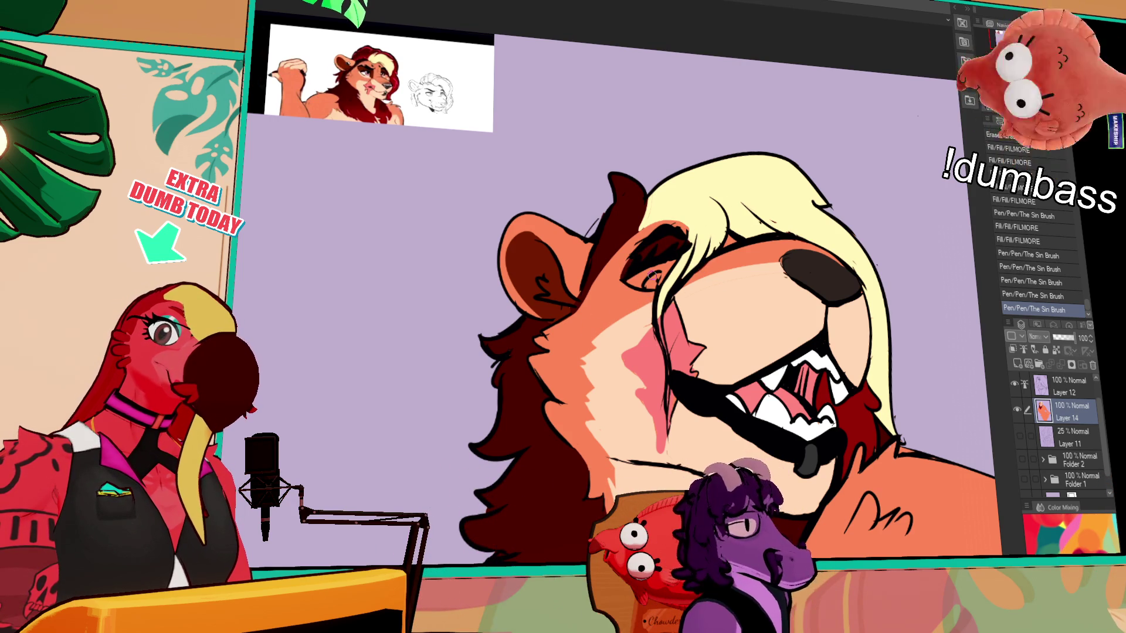
{"action": "left_click_drag", "start_coordinate": [699, 200], "coordinate": [718, 228]}
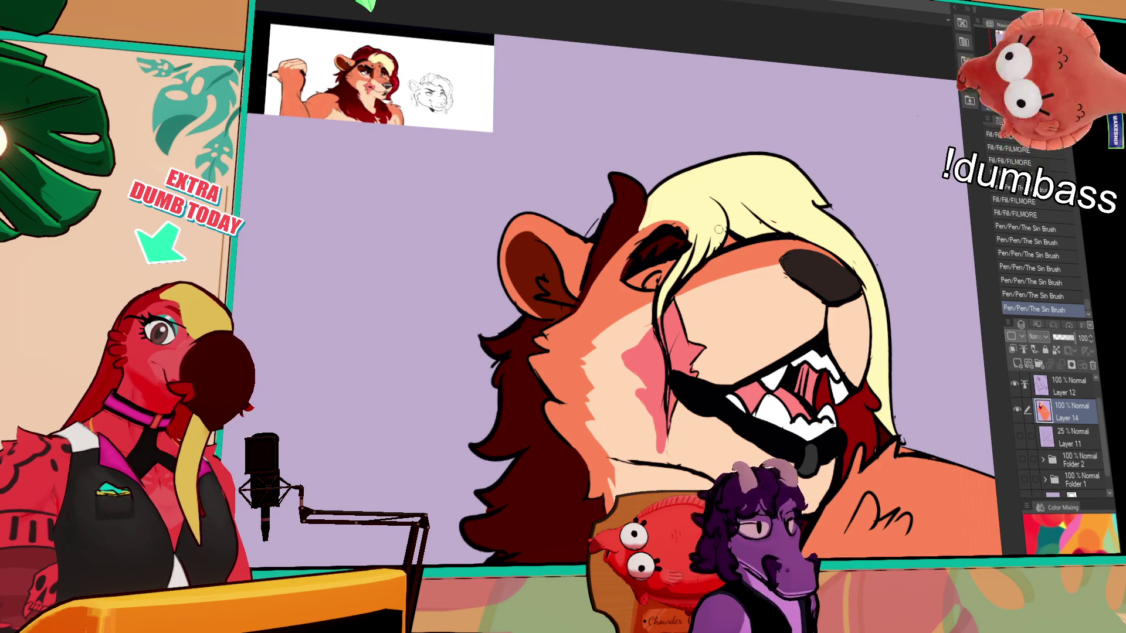
{"action": "left_click_drag", "start_coordinate": [636, 296], "coordinate": [648, 306]}
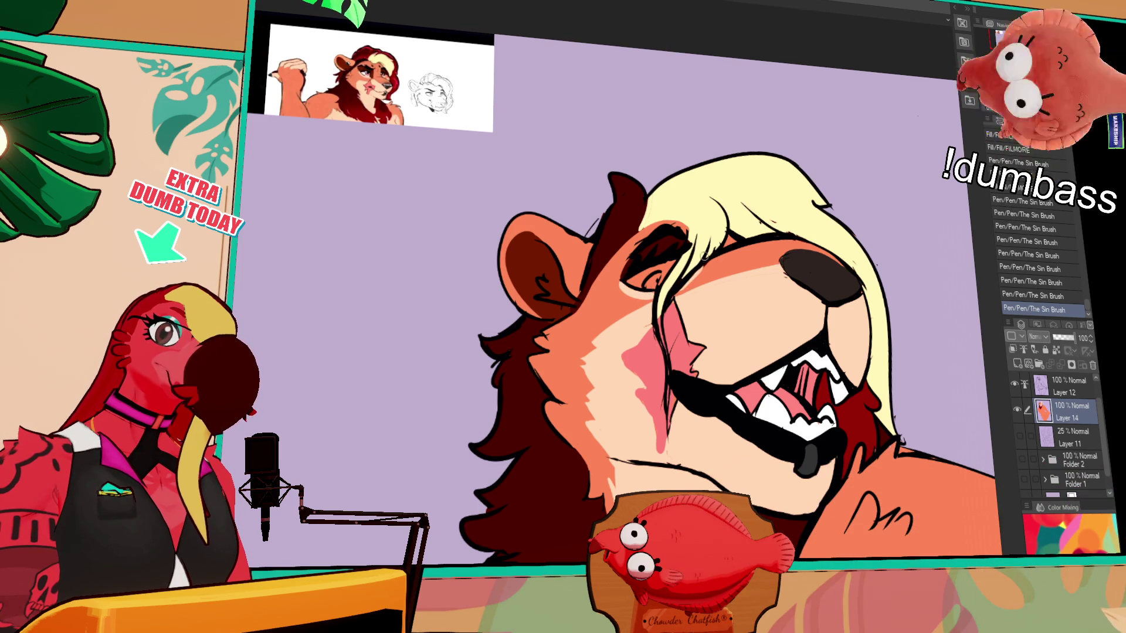
{"action": "left_click_drag", "start_coordinate": [864, 384], "coordinate": [759, 458]}
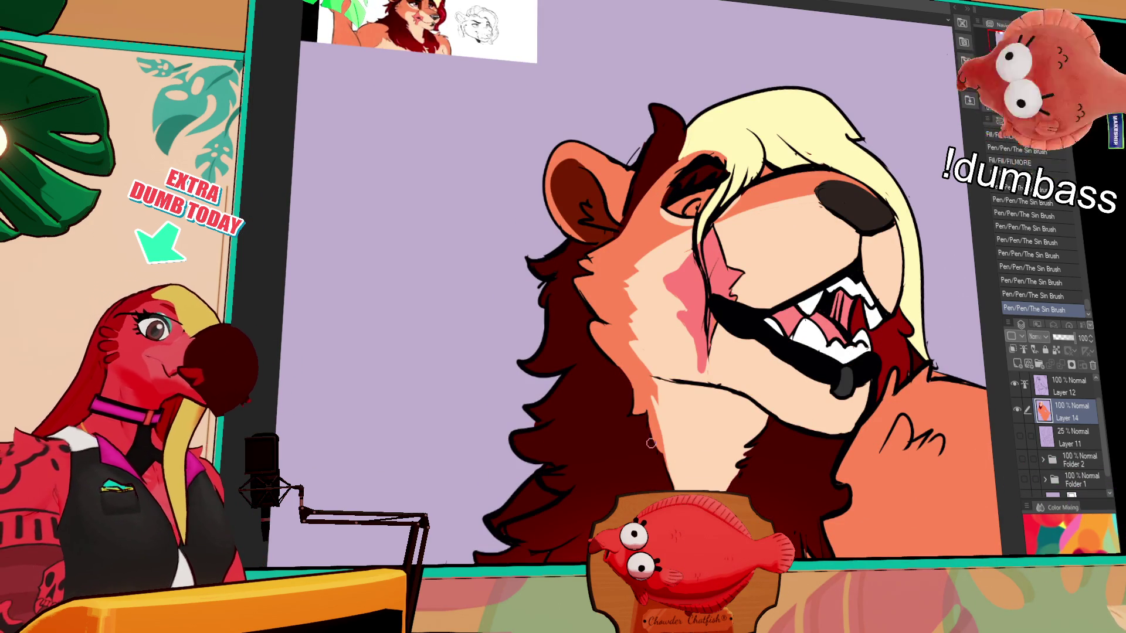
{"action": "scroll", "coordinate": [928, 347], "scroll_direction": "down", "scroll_amount": 2}
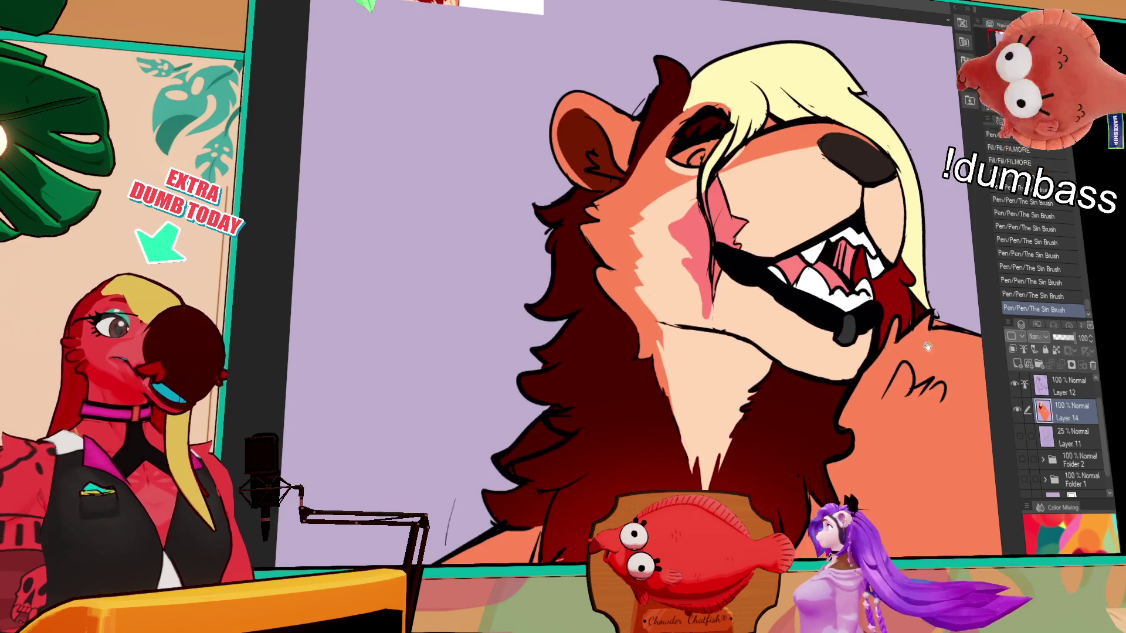
{"action": "scroll", "coordinate": [927, 352], "scroll_direction": "down", "scroll_amount": 5}
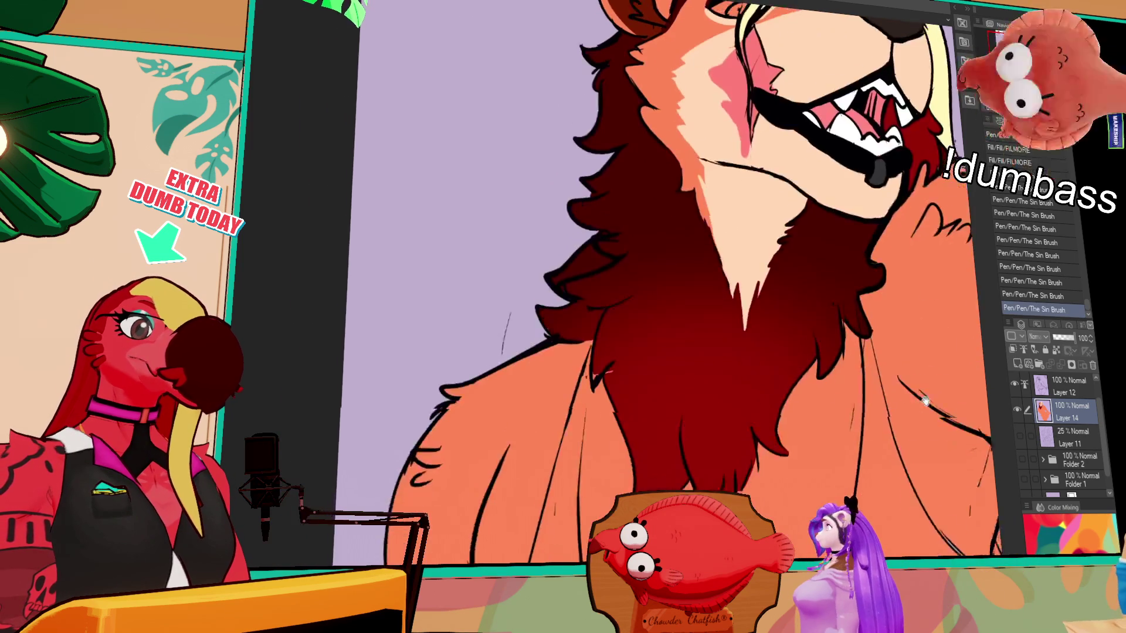
{"action": "scroll", "coordinate": [926, 400], "scroll_direction": "down", "scroll_amount": 1}
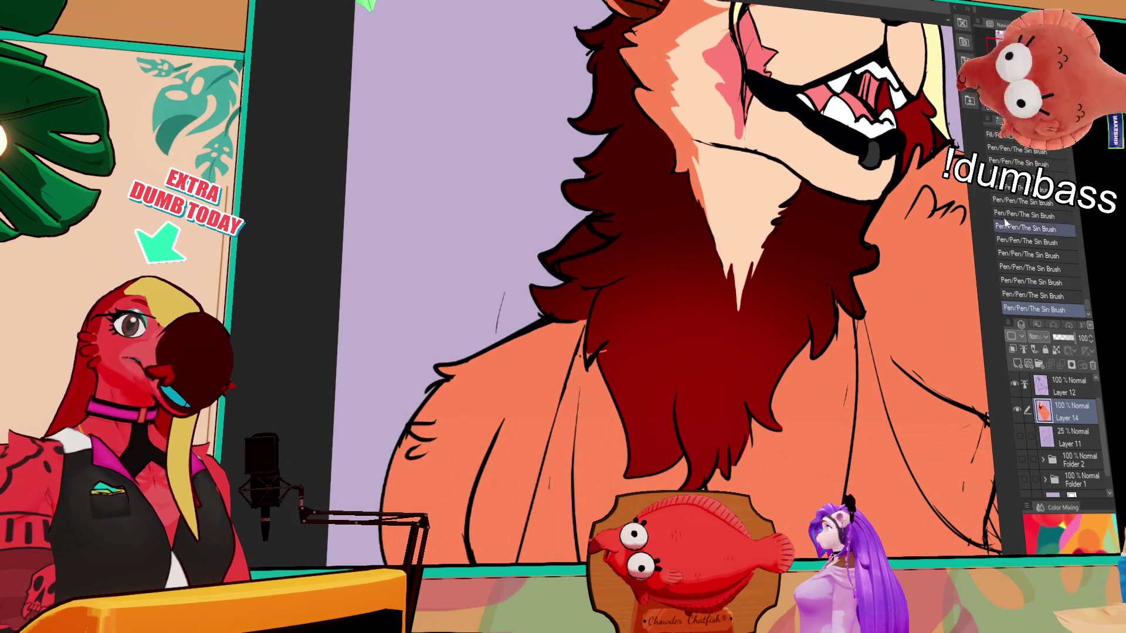
{"action": "mouse_move", "coordinate": [941, 505]}
{"action": "left_mouse_down"}
{"action": "mouse_move", "coordinate": [783, 479]}
{"action": "mouse_move", "coordinate": [822, 458]}
{"action": "left_mouse_up"}
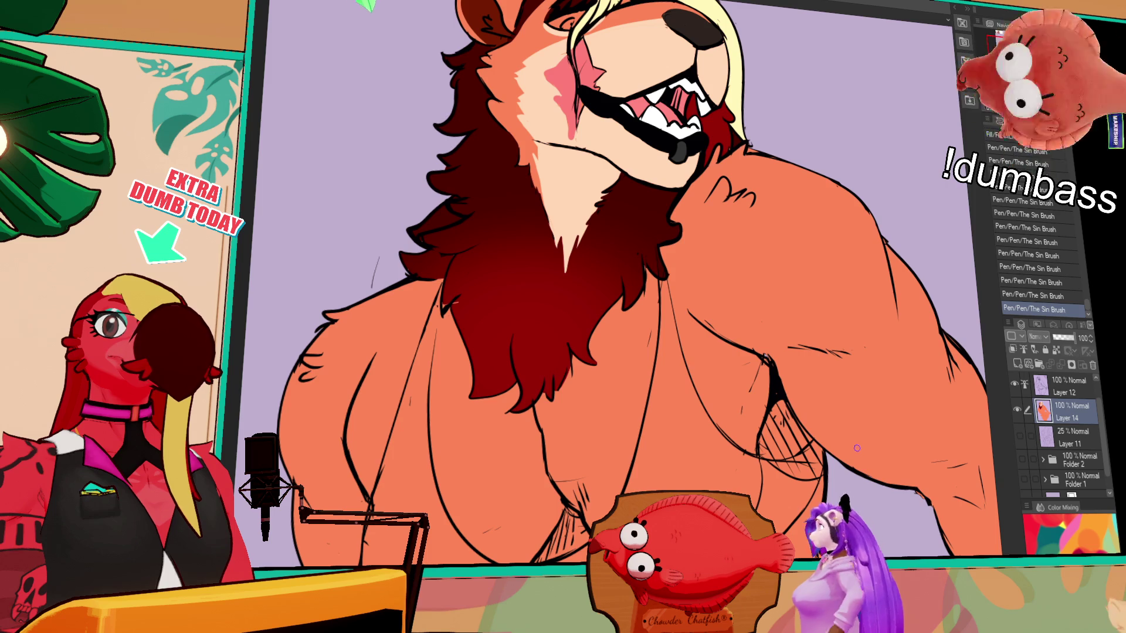
{"action": "mouse_move", "coordinate": [856, 448]}
{"action": "left_mouse_down"}
{"action": "mouse_move", "coordinate": [852, 485]}
{"action": "mouse_move", "coordinate": [870, 455]}
{"action": "mouse_move", "coordinate": [874, 465]}
{"action": "left_mouse_up"}
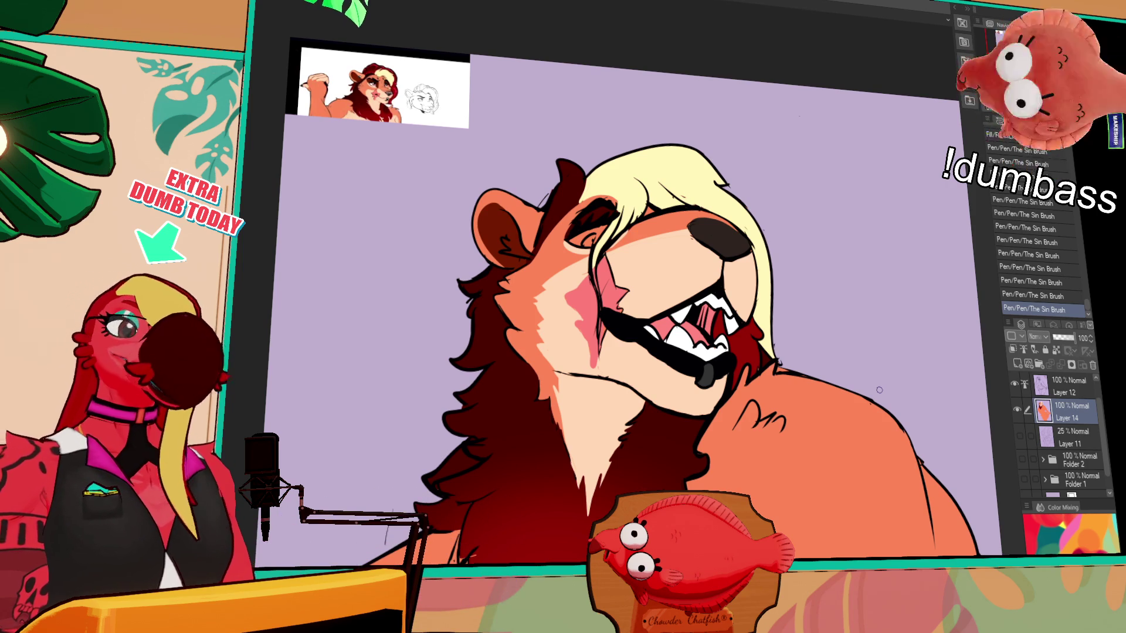
{"action": "scroll", "coordinate": [949, 436], "scroll_direction": "down", "scroll_amount": 1}
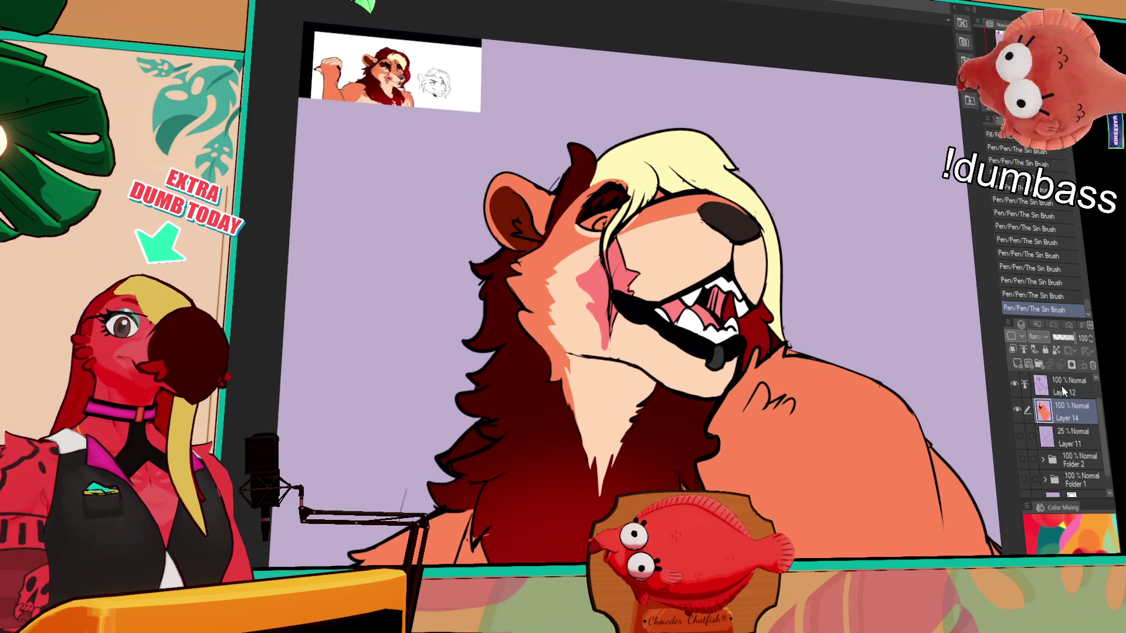
{"action": "scroll", "coordinate": [933, 448], "scroll_direction": "left", "scroll_amount": 2}
{"action": "scroll", "coordinate": [929, 452], "scroll_direction": "down", "scroll_amount": 2}
{"action": "scroll", "coordinate": [915, 444], "scroll_direction": "down", "scroll_amount": 1}
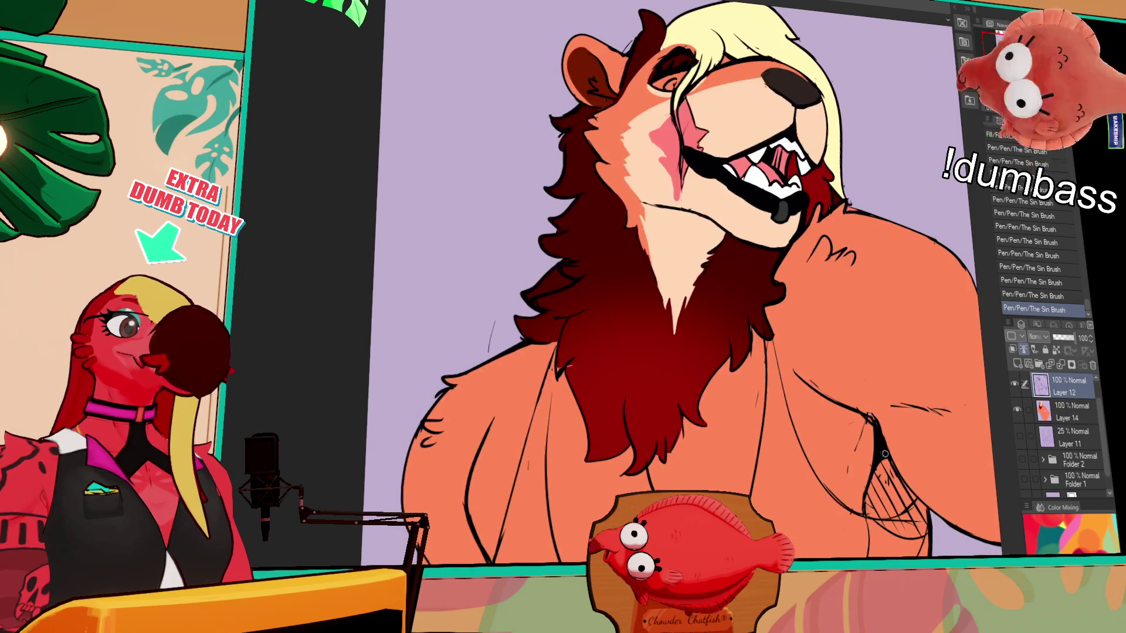
Erase stray marks near the armpit and redraw the chest line-art strokes there
{"action": "left_click_drag", "start_coordinate": [875, 429], "coordinate": [871, 432]}
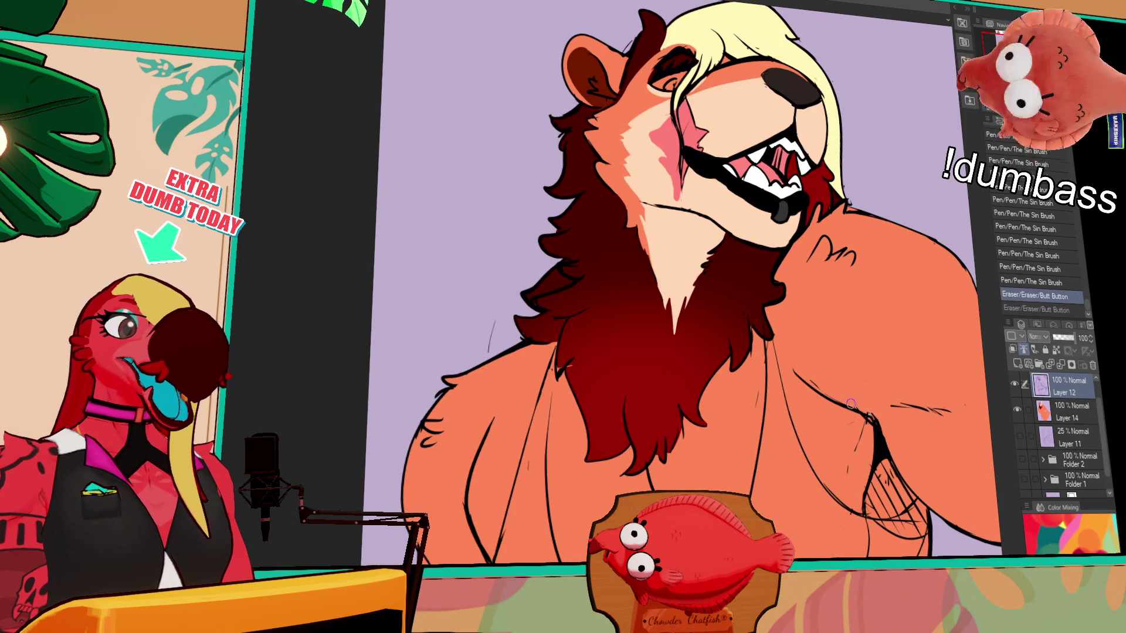
{"action": "mouse_move", "coordinate": [880, 424]}
{"action": "left_mouse_down"}
{"action": "mouse_move", "coordinate": [877, 441]}
{"action": "mouse_move", "coordinate": [873, 421]}
{"action": "left_mouse_up"}
{"action": "left_click_drag", "start_coordinate": [879, 426], "coordinate": [881, 429]}
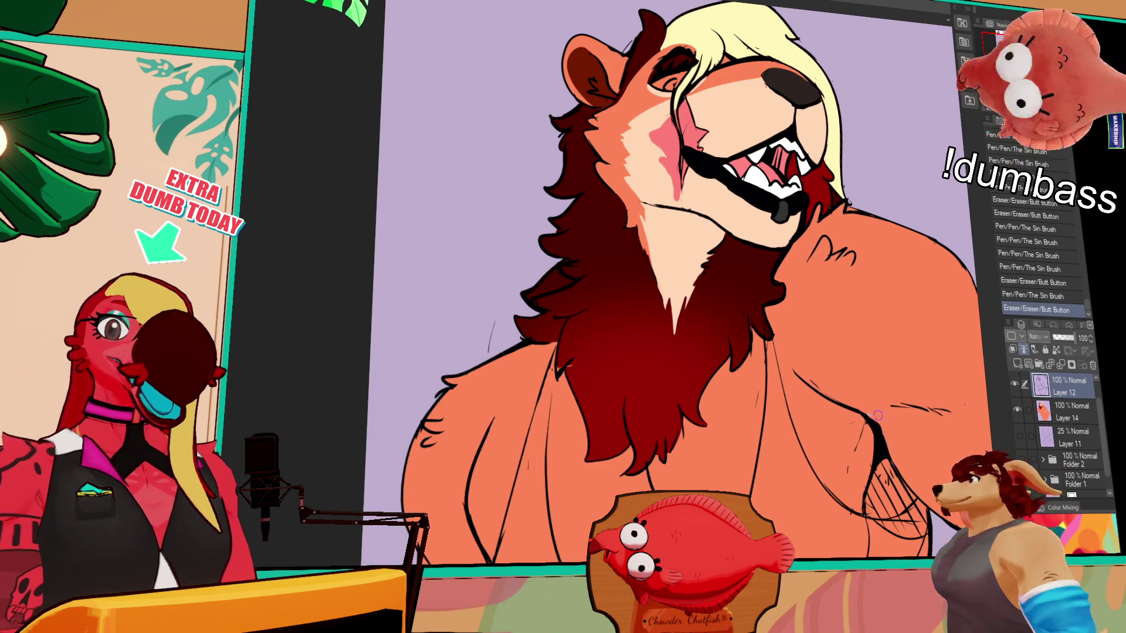
{"action": "left_click_drag", "start_coordinate": [882, 431], "coordinate": [915, 510]}
{"action": "left_click_drag", "start_coordinate": [898, 467], "coordinate": [933, 514]}
{"action": "left_click_drag", "start_coordinate": [1025, 527], "coordinate": [915, 505]}
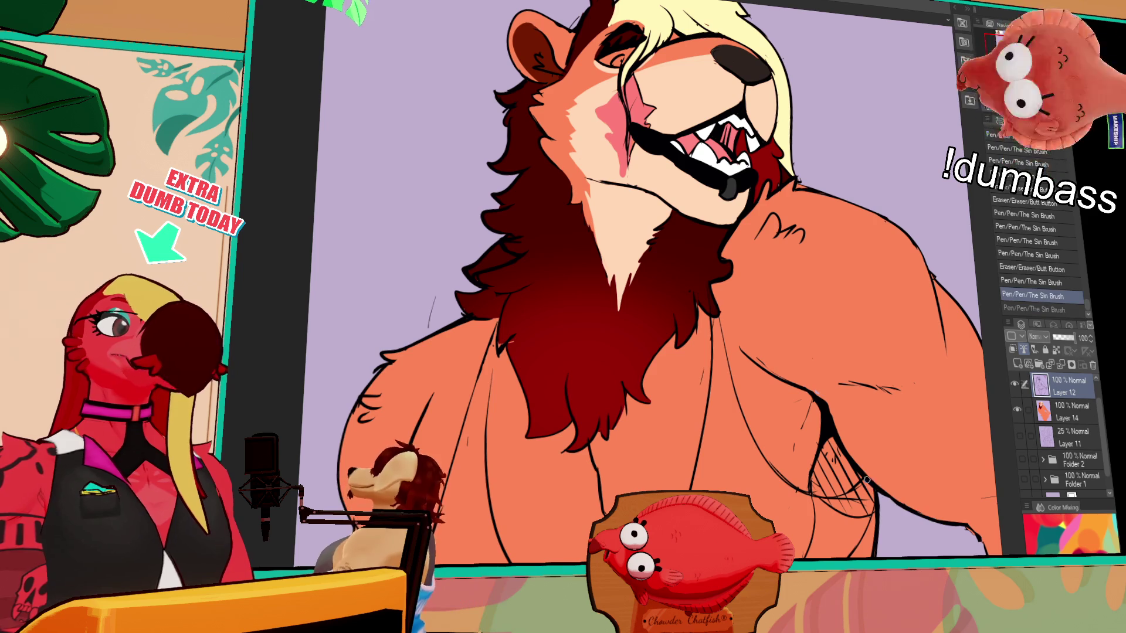
{"action": "left_click_drag", "start_coordinate": [983, 499], "coordinate": [929, 453]}
{"action": "mouse_move", "coordinate": [862, 431]}
{"action": "left_mouse_down"}
{"action": "mouse_move", "coordinate": [810, 410]}
{"action": "mouse_move", "coordinate": [830, 456]}
{"action": "mouse_move", "coordinate": [928, 391]}
{"action": "left_mouse_up"}
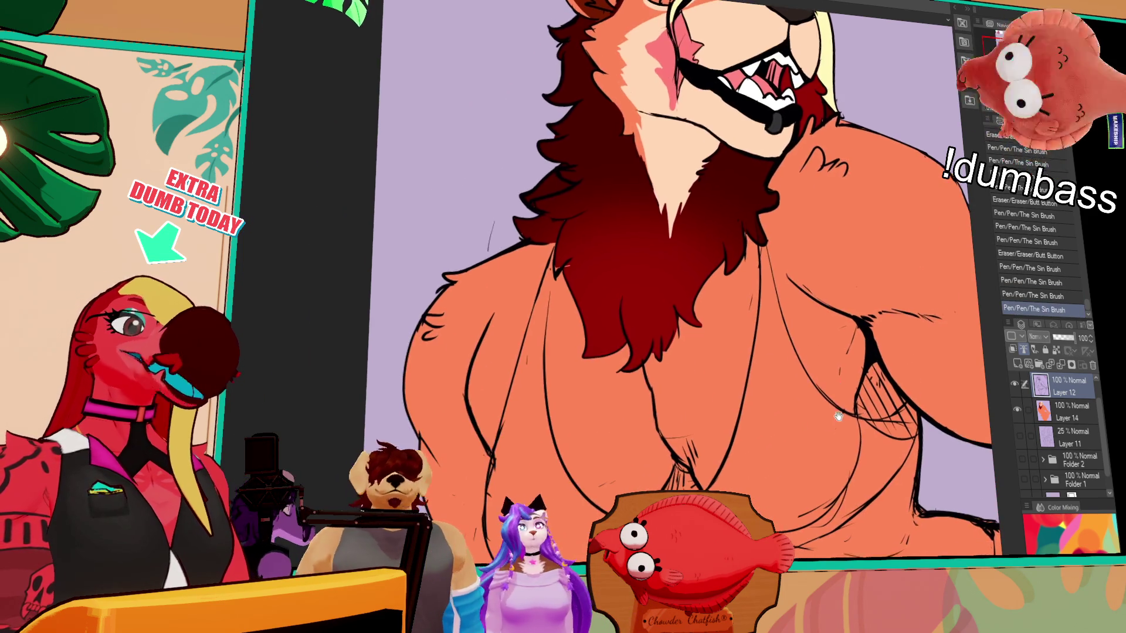
Erase more stray chest lines and add an ink stroke, undoing a misplaced one
{"action": "left_click_drag", "start_coordinate": [492, 458], "coordinate": [501, 449]}
{"action": "left_click_drag", "start_coordinate": [496, 455], "coordinate": [504, 450]}
{"action": "left_click_drag", "start_coordinate": [497, 405], "coordinate": [500, 485]}
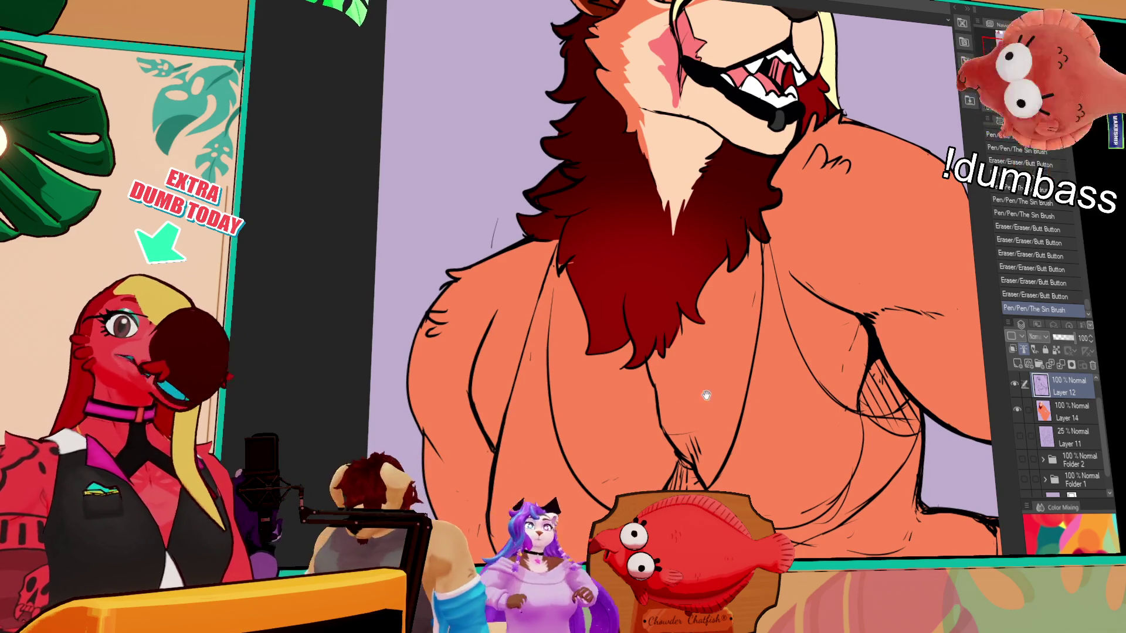
{"action": "left_click_drag", "start_coordinate": [706, 396], "coordinate": [791, 370]}
{"action": "mouse_move", "coordinate": [581, 388]}
{"action": "left_mouse_down"}
{"action": "mouse_move", "coordinate": [627, 352]}
{"action": "mouse_move", "coordinate": [629, 420]}
{"action": "left_mouse_up"}
{"action": "left_click_drag", "start_coordinate": [628, 419], "coordinate": [627, 421]}
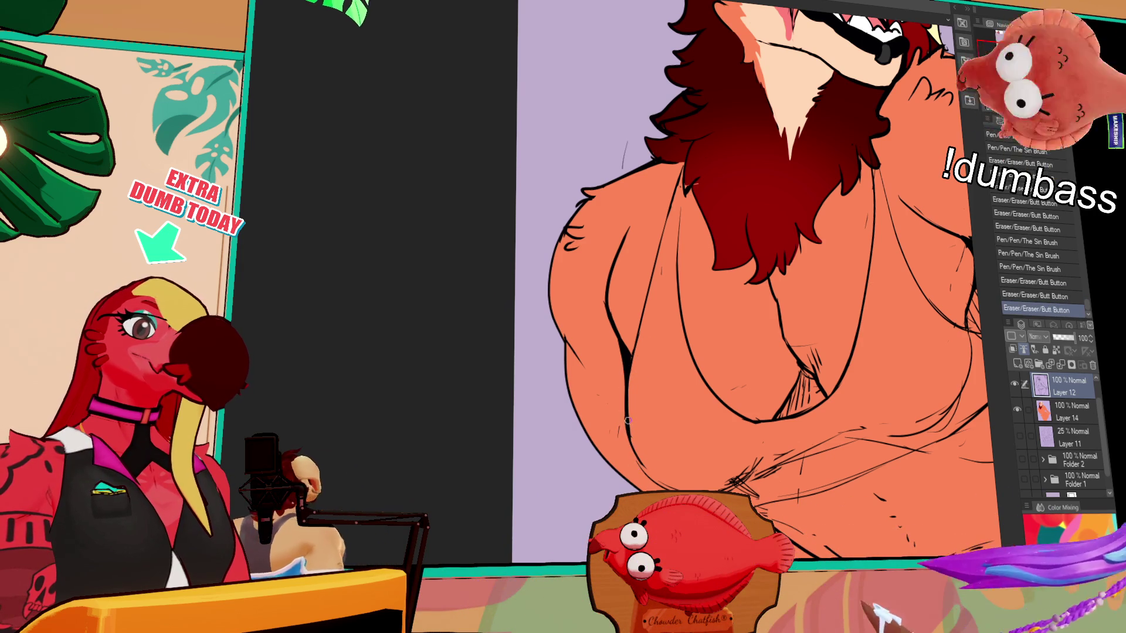
{"action": "key", "text": "ctrl+z"}
{"action": "scroll", "coordinate": [638, 342], "scroll_direction": "up", "scroll_amount": 2}
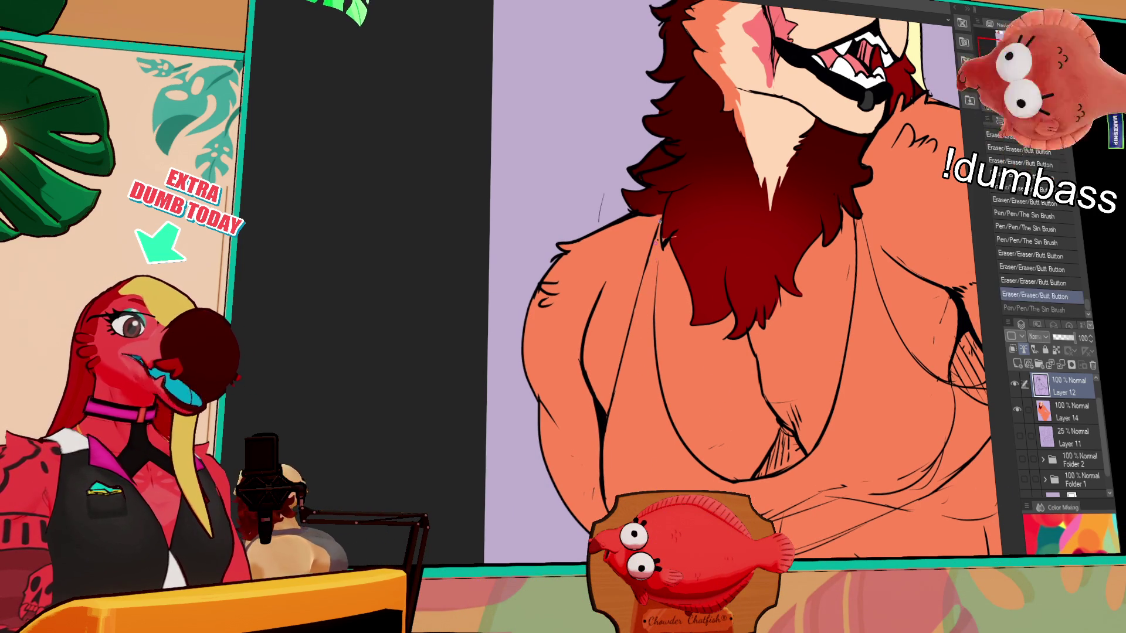
Redraw the chest outline line and add ink strokes across the torso
{"action": "left_click_drag", "start_coordinate": [854, 292], "coordinate": [850, 383]}
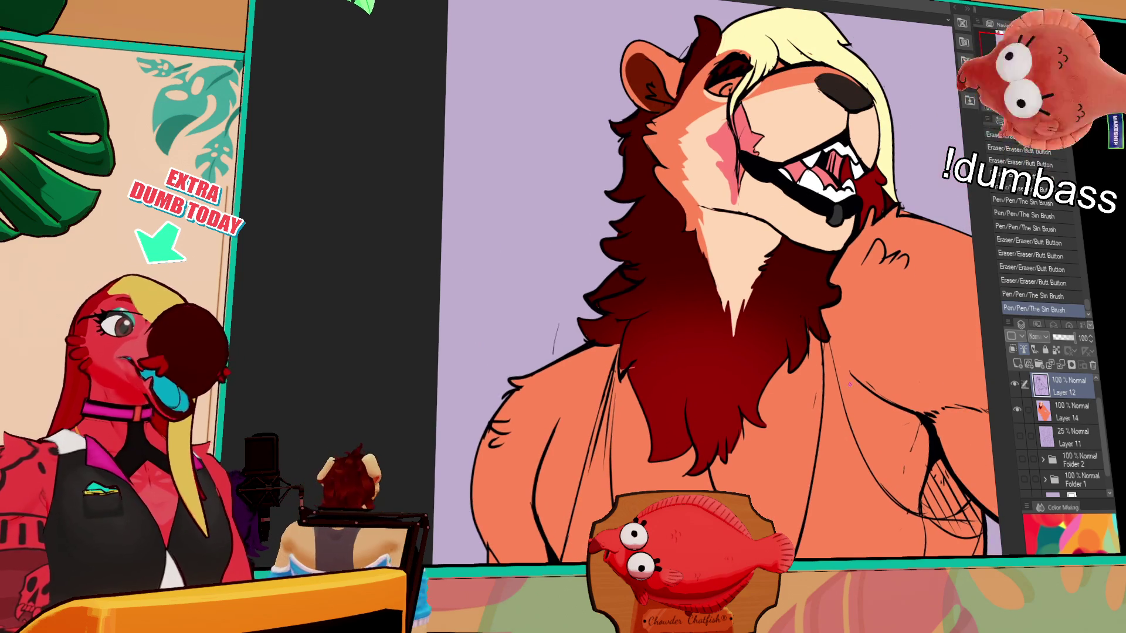
{"action": "left_click_drag", "start_coordinate": [825, 345], "coordinate": [833, 435]}
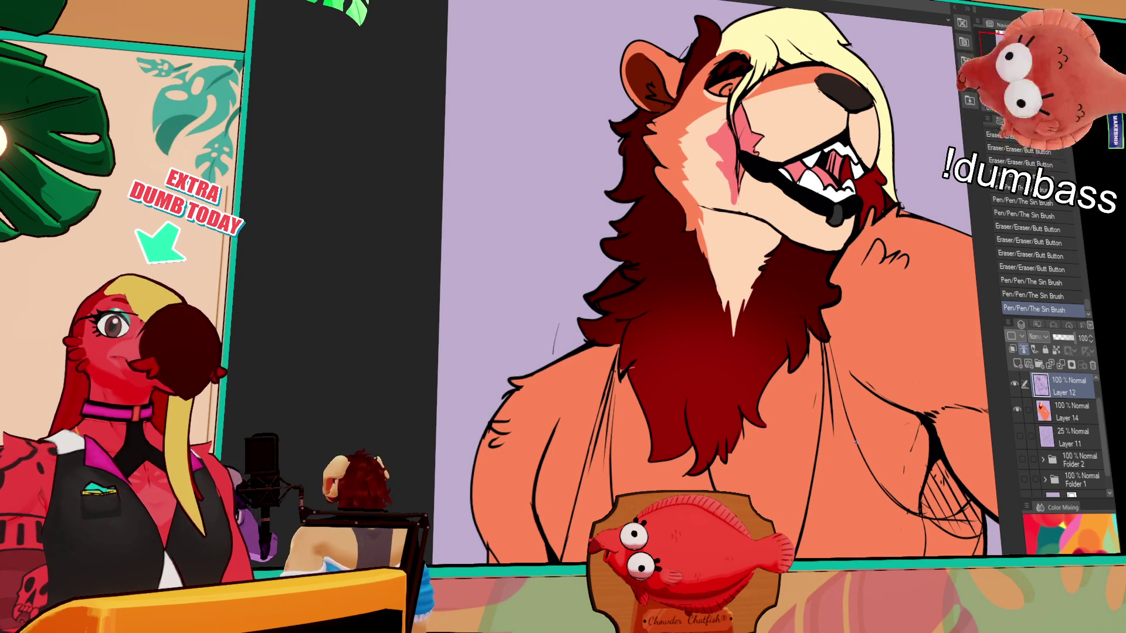
{"action": "left_click_drag", "start_coordinate": [883, 376], "coordinate": [866, 367]}
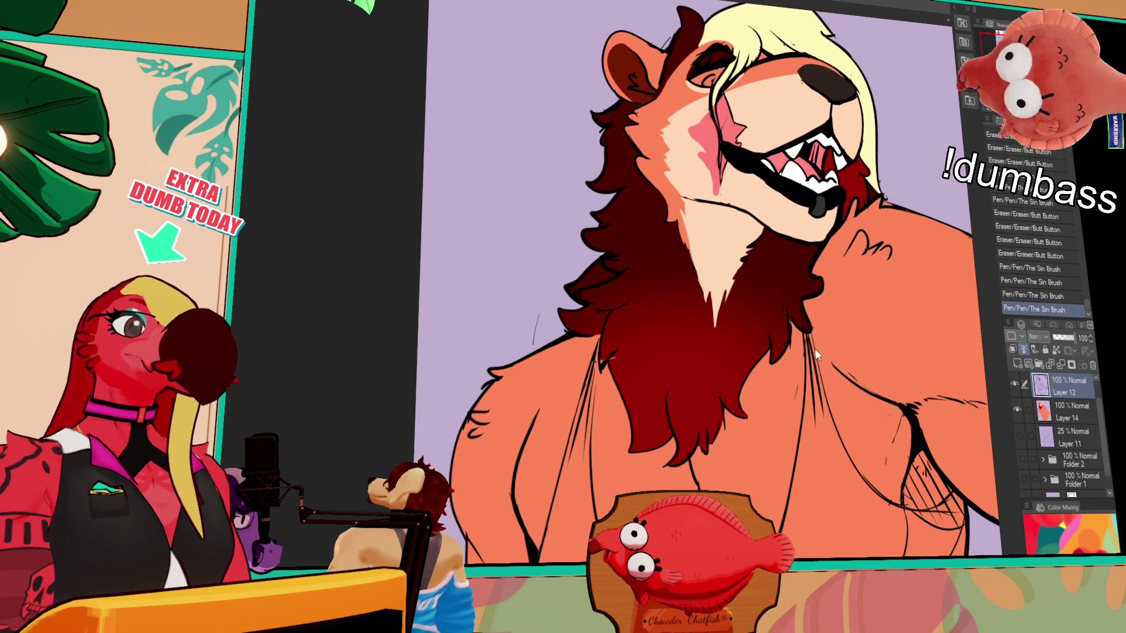
{"action": "mouse_move", "coordinate": [826, 360]}
{"action": "left_mouse_down"}
{"action": "mouse_move", "coordinate": [829, 454]}
{"action": "mouse_move", "coordinate": [655, 407]}
{"action": "left_mouse_up"}
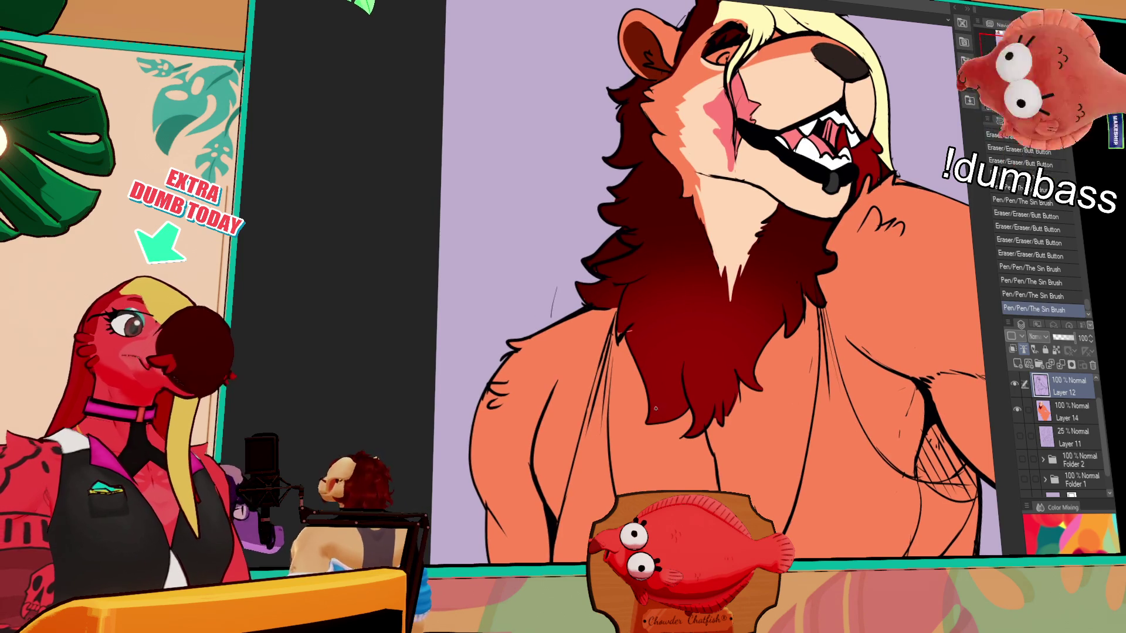
{"action": "left_click_drag", "start_coordinate": [617, 343], "coordinate": [677, 377]}
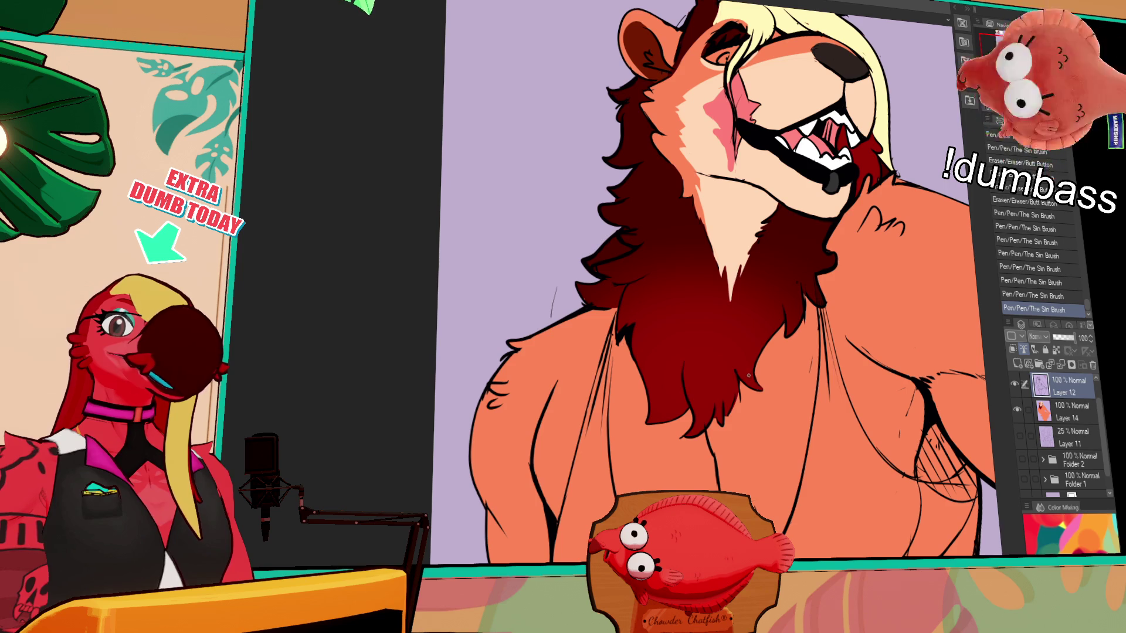
{"action": "left_click_drag", "start_coordinate": [792, 364], "coordinate": [791, 343]}
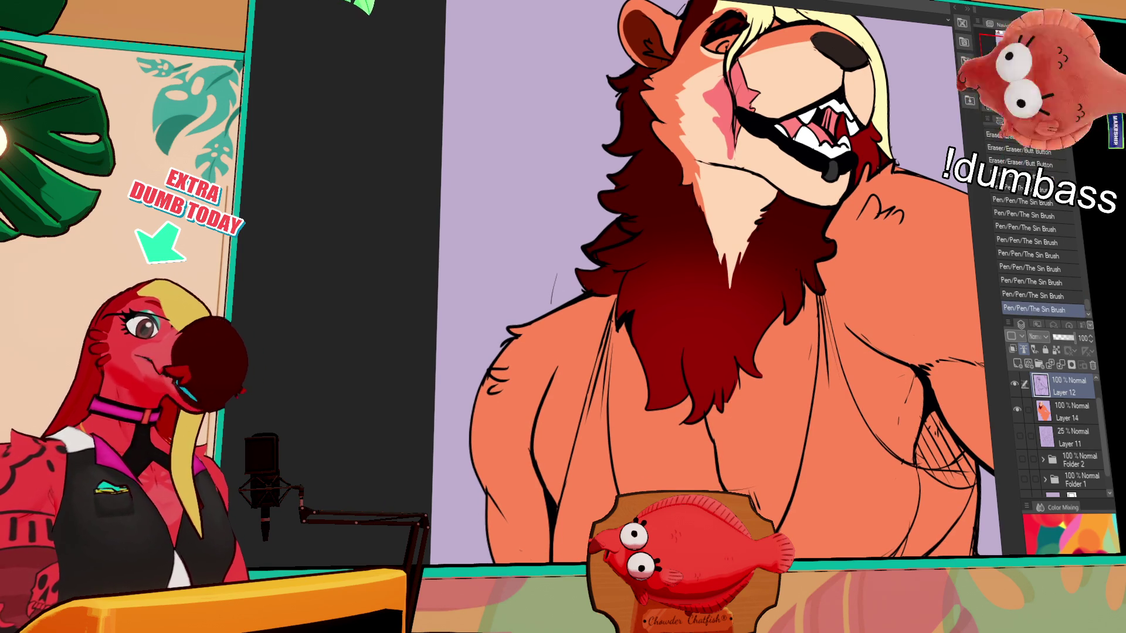
Add hatching to the chest shading and ink strokes on the torso, then select Layer 14
{"action": "left_click_drag", "start_coordinate": [866, 455], "coordinate": [853, 467]}
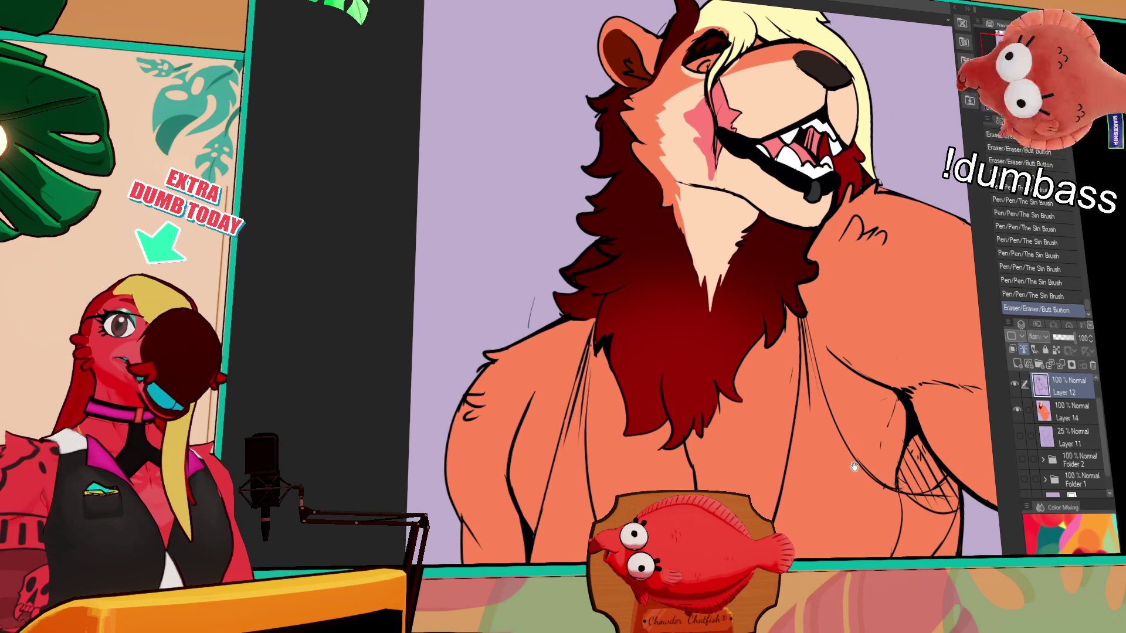
{"action": "left_click_drag", "start_coordinate": [865, 425], "coordinate": [860, 457]}
{"action": "left_click_drag", "start_coordinate": [820, 403], "coordinate": [838, 413]}
{"action": "mouse_move", "coordinate": [880, 475]}
{"action": "left_mouse_down"}
{"action": "mouse_move", "coordinate": [907, 520]}
{"action": "mouse_move", "coordinate": [933, 532]}
{"action": "left_mouse_up"}
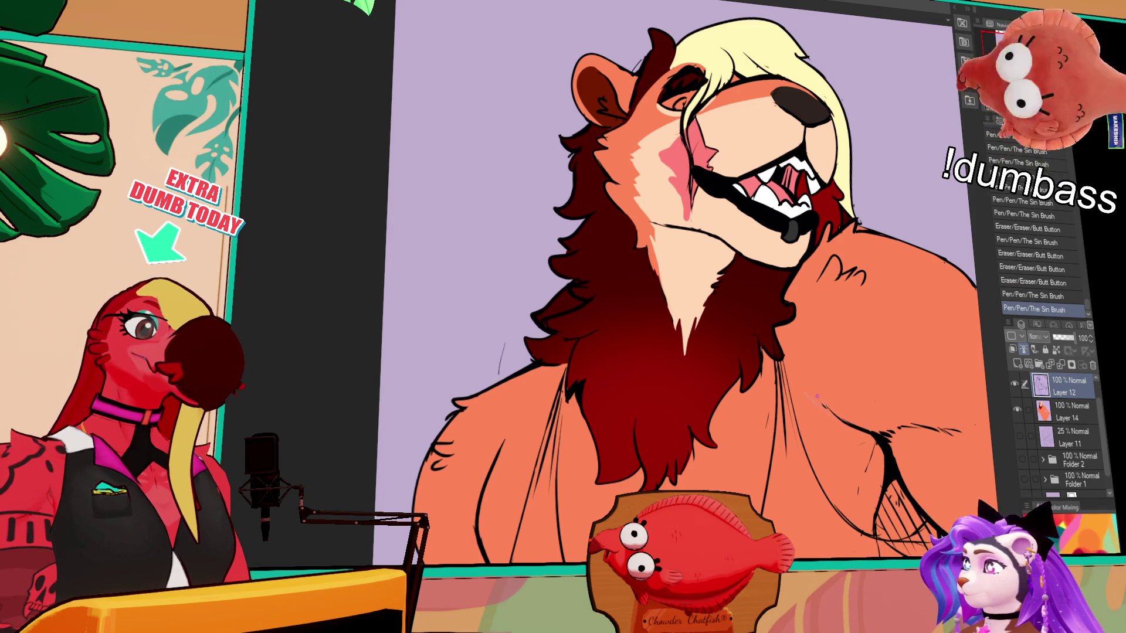
{"action": "left_click_drag", "start_coordinate": [949, 445], "coordinate": [958, 456]}
{"action": "left_click_drag", "start_coordinate": [959, 440], "coordinate": [968, 412]}
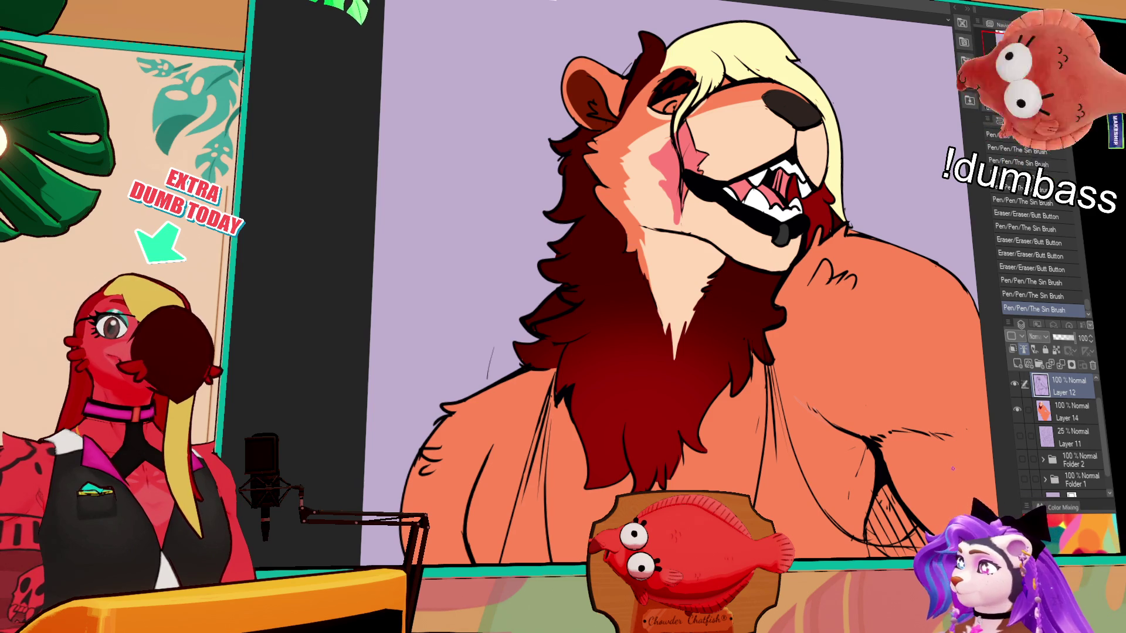
{"action": "left_click", "coordinate": [1063, 407]}
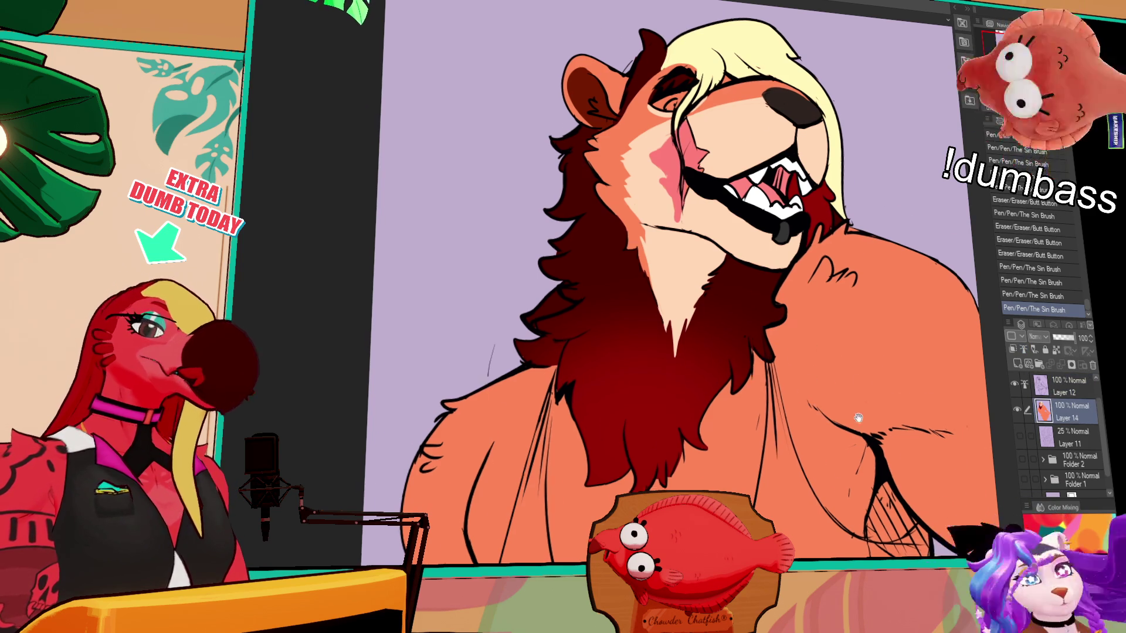
{"action": "scroll", "coordinate": [897, 362], "scroll_direction": "down", "scroll_amount": 2}
Settle on Layer 14 and paint small touch-up marks around the lion's eye
{"action": "left_click", "coordinate": [1060, 384]}
{"action": "scroll", "coordinate": [890, 468], "scroll_direction": "up", "scroll_amount": 2}
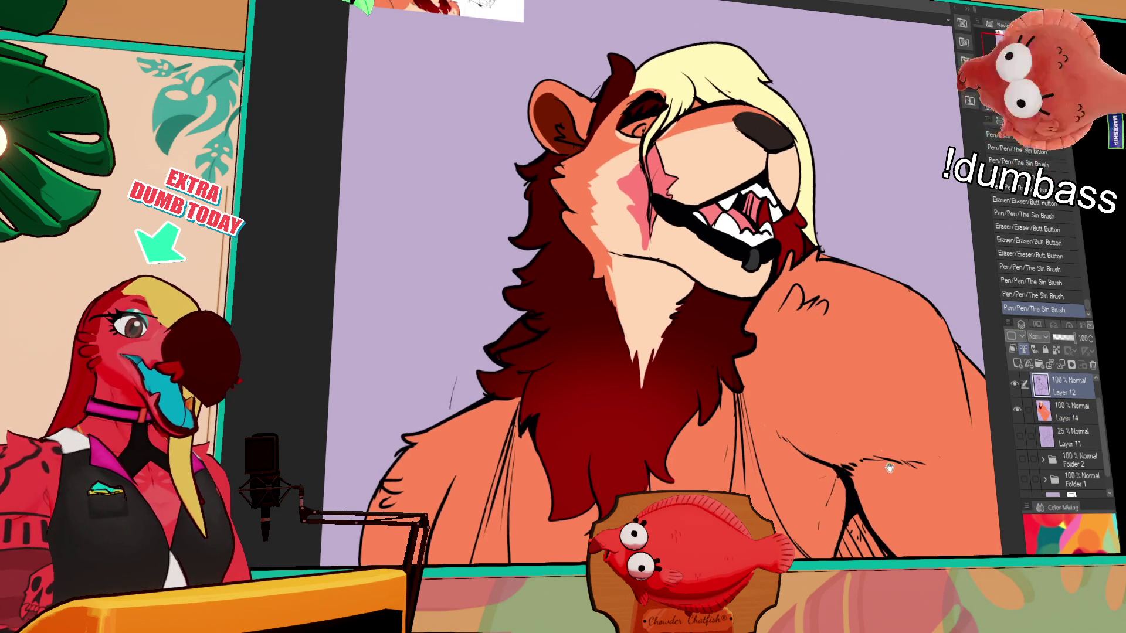
{"action": "left_click", "coordinate": [1060, 421]}
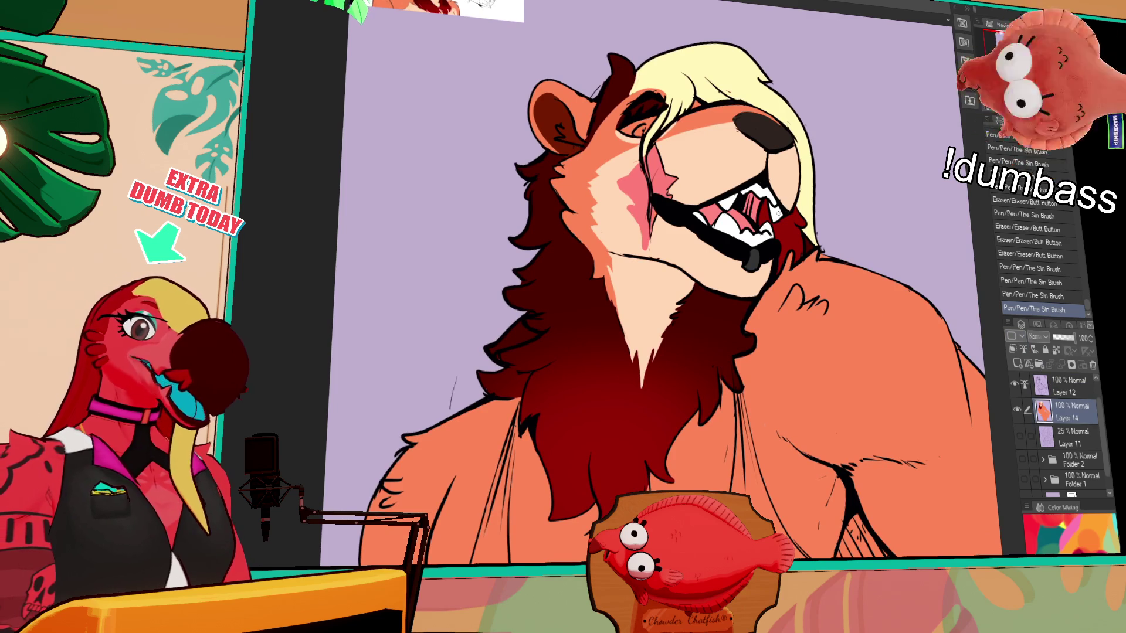
{"action": "left_click_drag", "start_coordinate": [791, 376], "coordinate": [916, 404]}
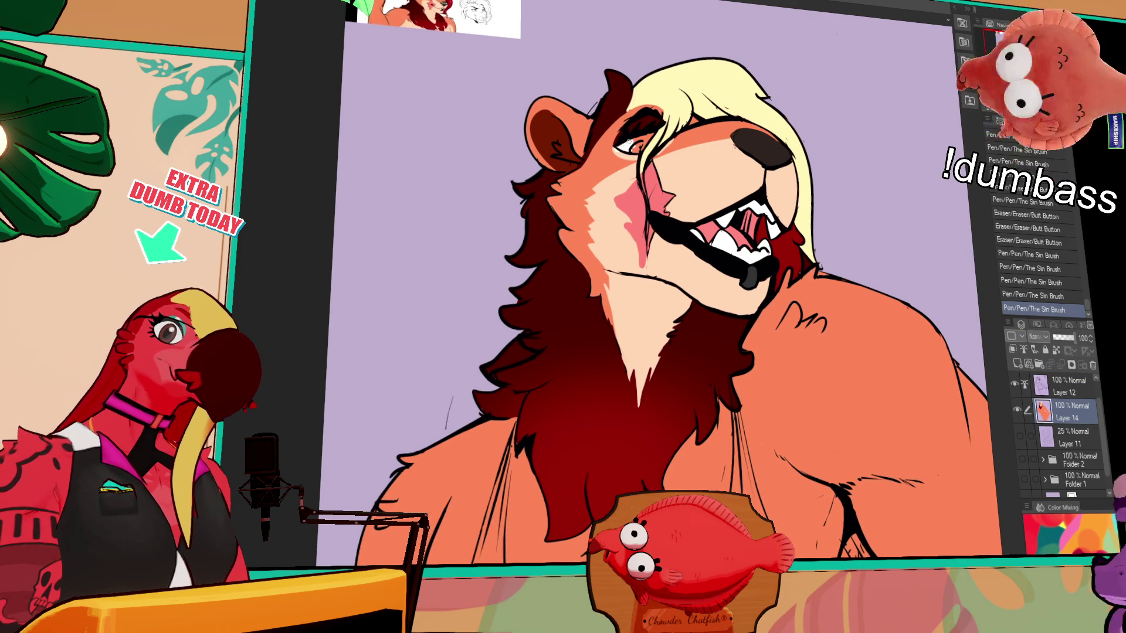
{"action": "left_click_drag", "start_coordinate": [636, 139], "coordinate": [643, 154]}
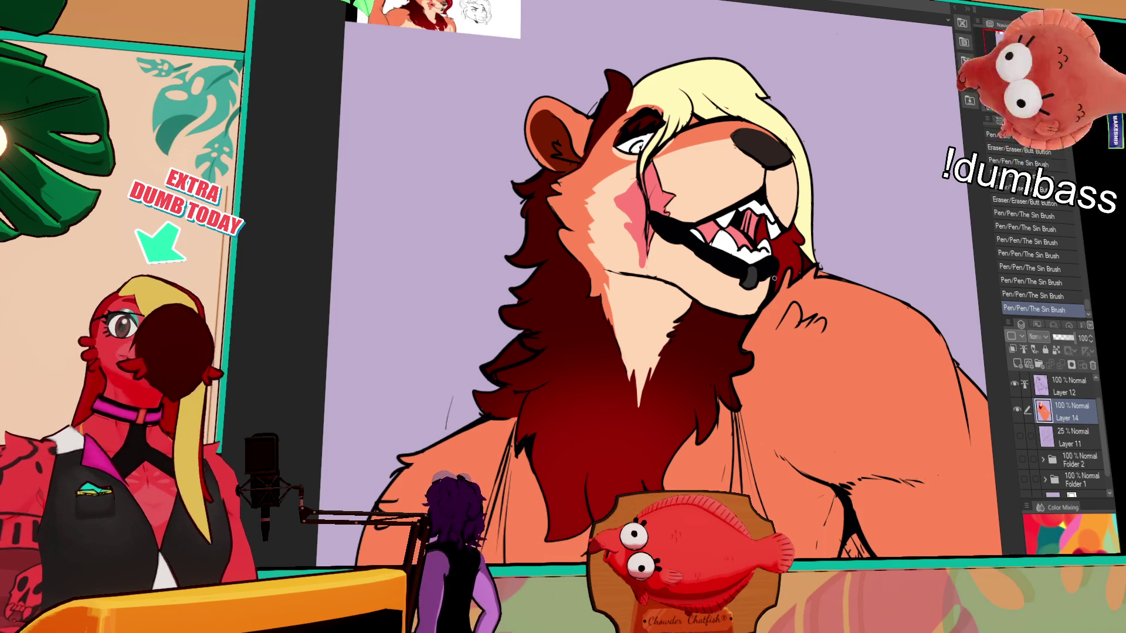
{"action": "left_click", "coordinate": [929, 432]}
Pan down to bring more of the lion's body into view
{"action": "mouse_move", "coordinate": [929, 432]}
{"action": "left_mouse_down"}
{"action": "mouse_move", "coordinate": [889, 467]}
{"action": "mouse_move", "coordinate": [900, 476]}
{"action": "left_mouse_up"}
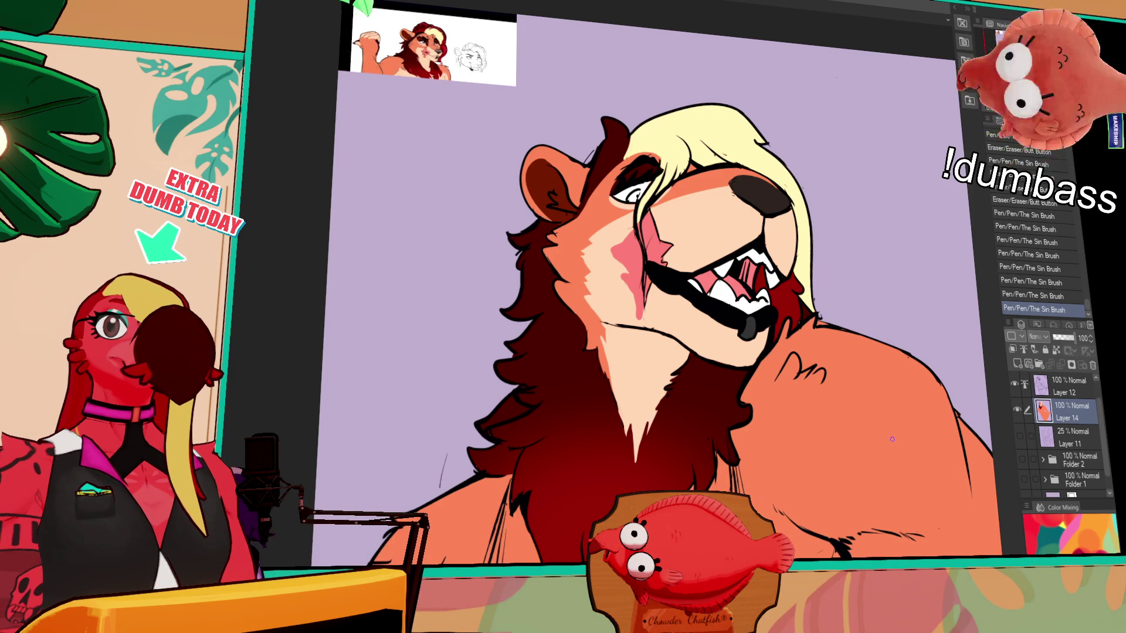
{"action": "left_click_drag", "start_coordinate": [891, 438], "coordinate": [911, 418]}
{"action": "left_click_drag", "start_coordinate": [940, 505], "coordinate": [950, 407]}
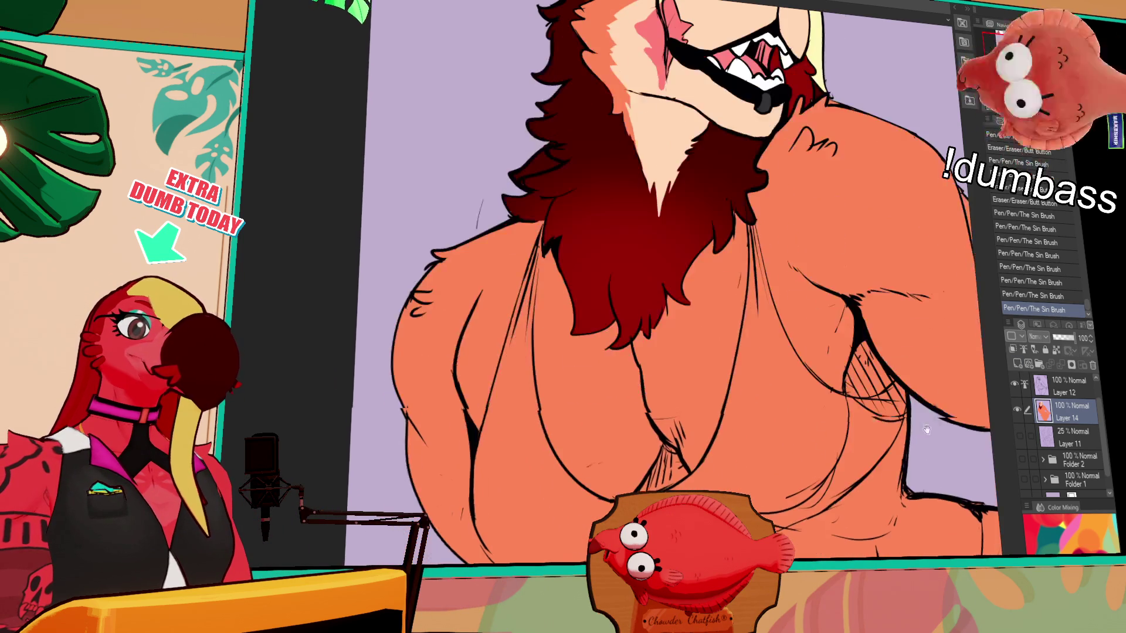
Return to Layer 12 and undo the stray white stroke on the chest
{"action": "key", "text": "alt+bracketright"}
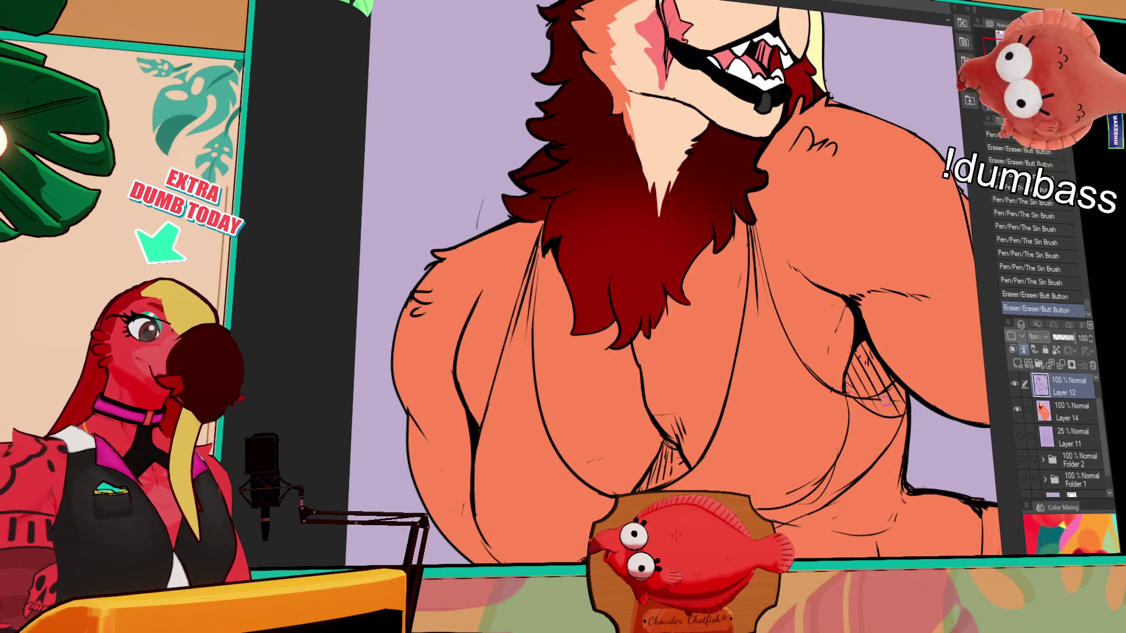
{"action": "left_click_drag", "start_coordinate": [923, 450], "coordinate": [910, 437]}
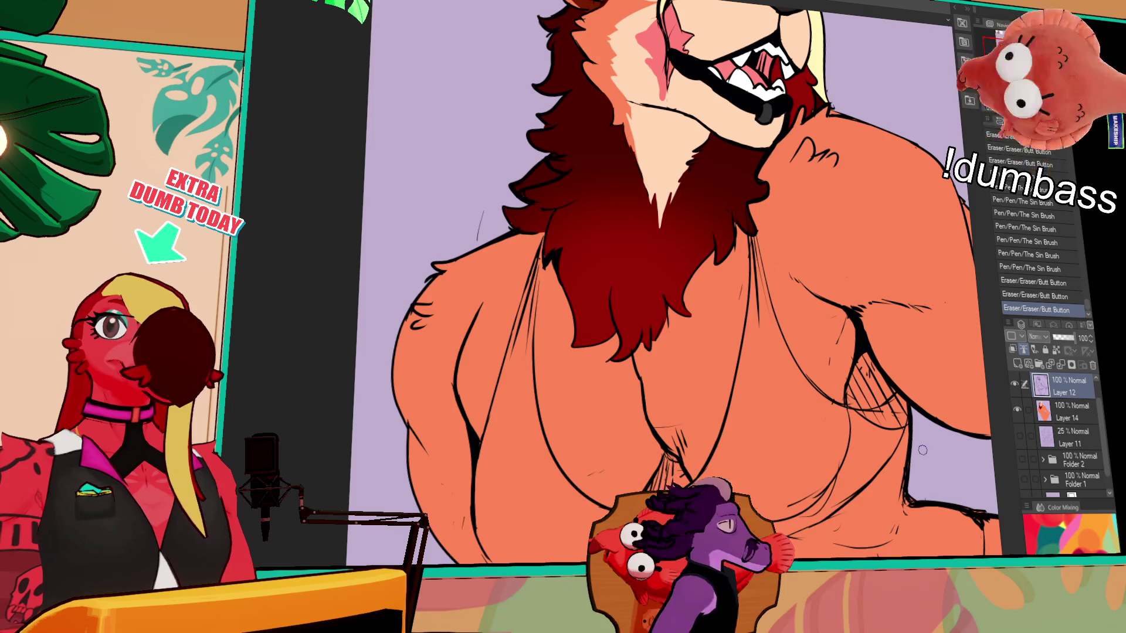
{"action": "scroll", "coordinate": [910, 438], "scroll_direction": "down", "scroll_amount": 1}
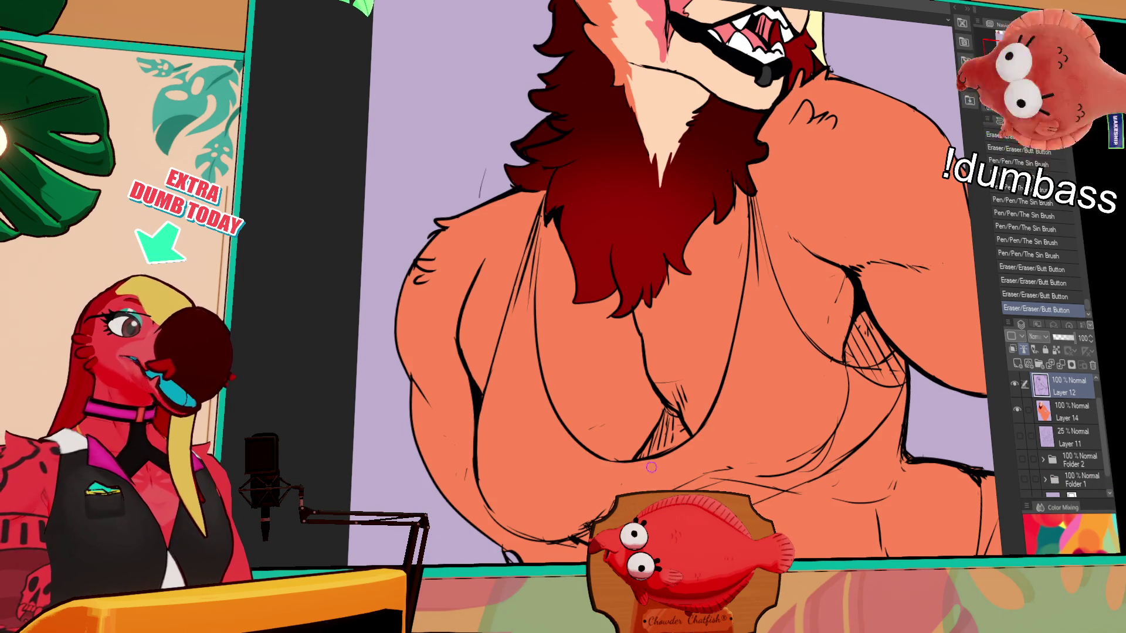
{"action": "key", "text": "ctrl+z"}
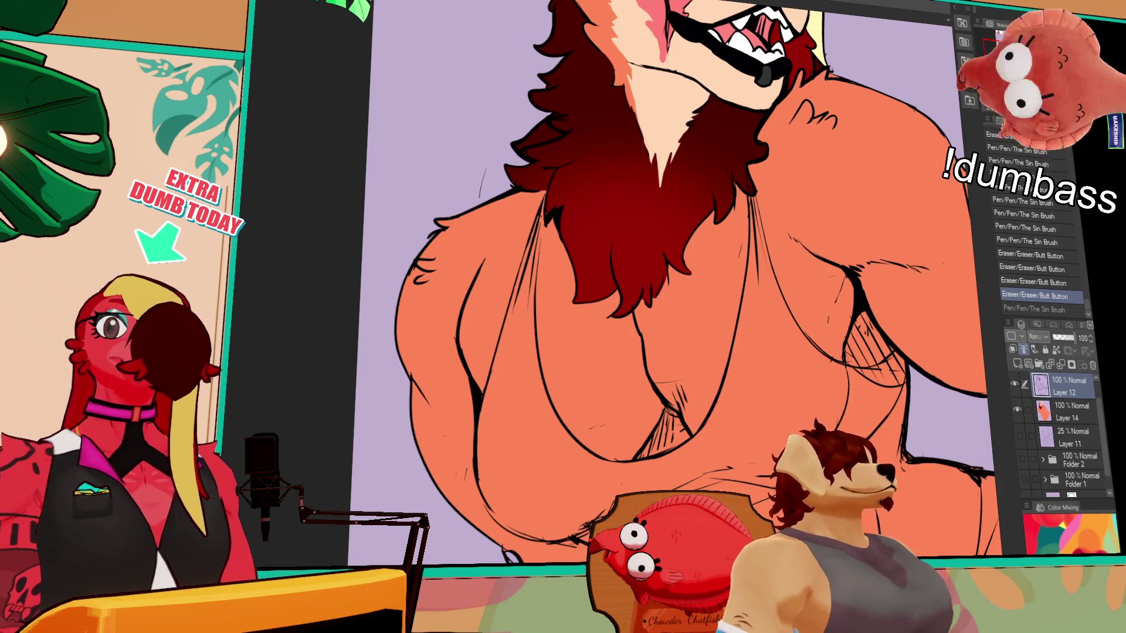
Add short ink strokes to the lower torso and undo the unwanted one
{"action": "mouse_move", "coordinate": [932, 439]}
{"action": "left_mouse_down"}
{"action": "mouse_move", "coordinate": [818, 390]}
{"action": "mouse_move", "coordinate": [819, 424]}
{"action": "left_mouse_up"}
{"action": "left_click_drag", "start_coordinate": [819, 419], "coordinate": [820, 429]}
{"action": "key", "text": "ctrl+z"}
{"action": "key", "text": "ctrl+z"}
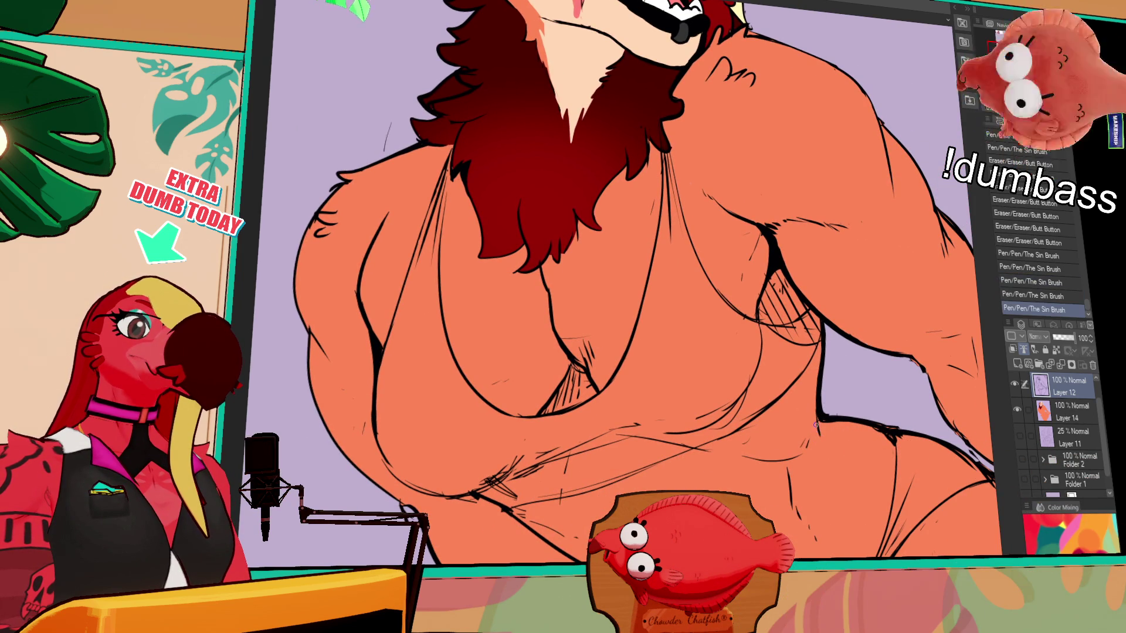
{"action": "scroll", "coordinate": [909, 473], "scroll_direction": "down", "scroll_amount": 1}
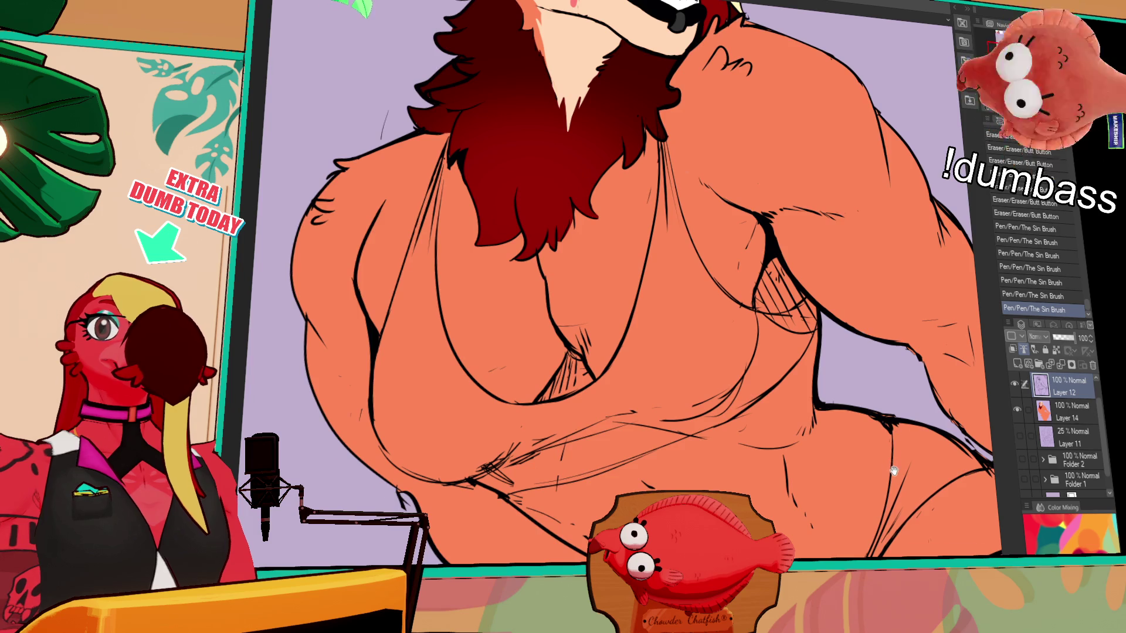
{"action": "scroll", "coordinate": [893, 472], "scroll_direction": "up", "scroll_amount": 3}
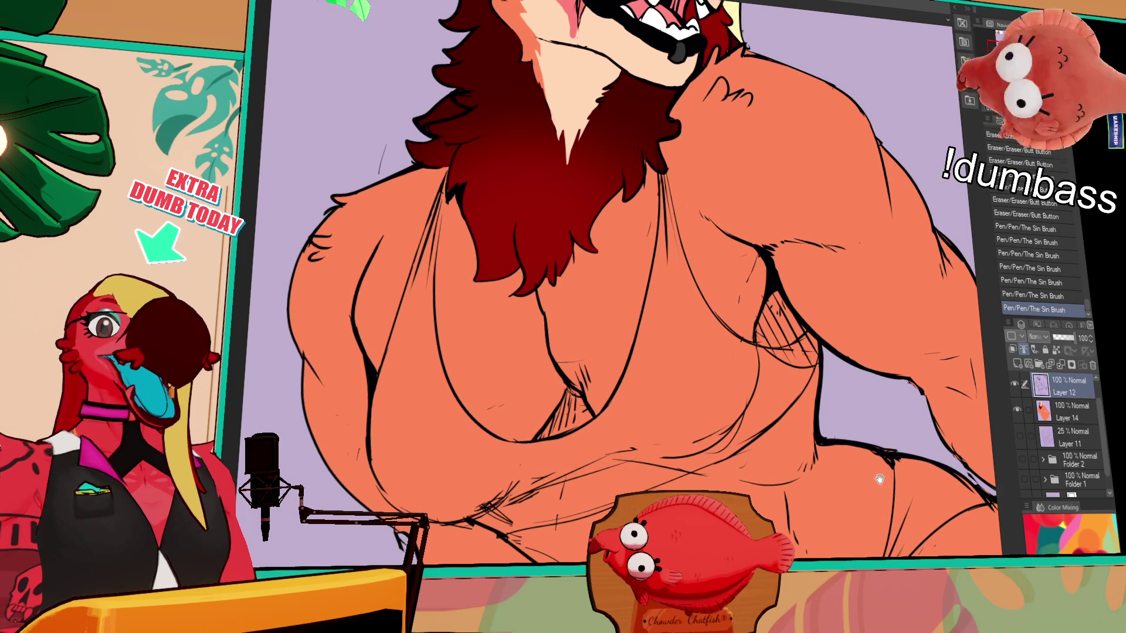
{"action": "scroll", "coordinate": [879, 479], "scroll_direction": "down", "scroll_amount": 1}
{"action": "scroll", "coordinate": [892, 472], "scroll_direction": "down", "scroll_amount": 3}
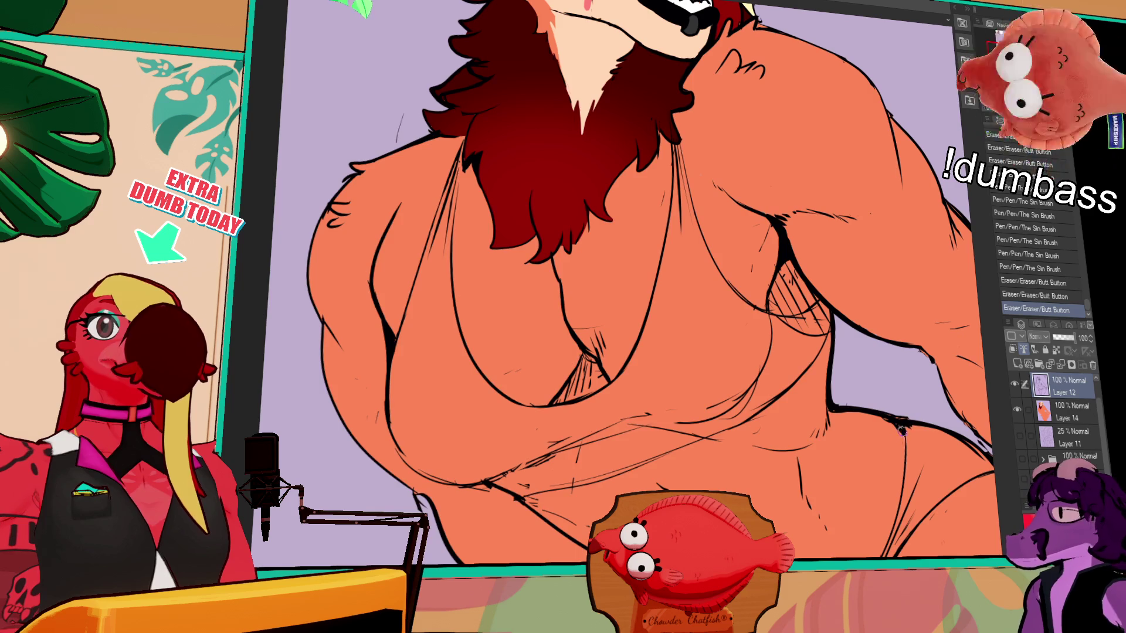
{"action": "scroll", "coordinate": [877, 424], "scroll_direction": "up", "scroll_amount": 3}
{"action": "scroll", "coordinate": [913, 436], "scroll_direction": "up", "scroll_amount": 3}
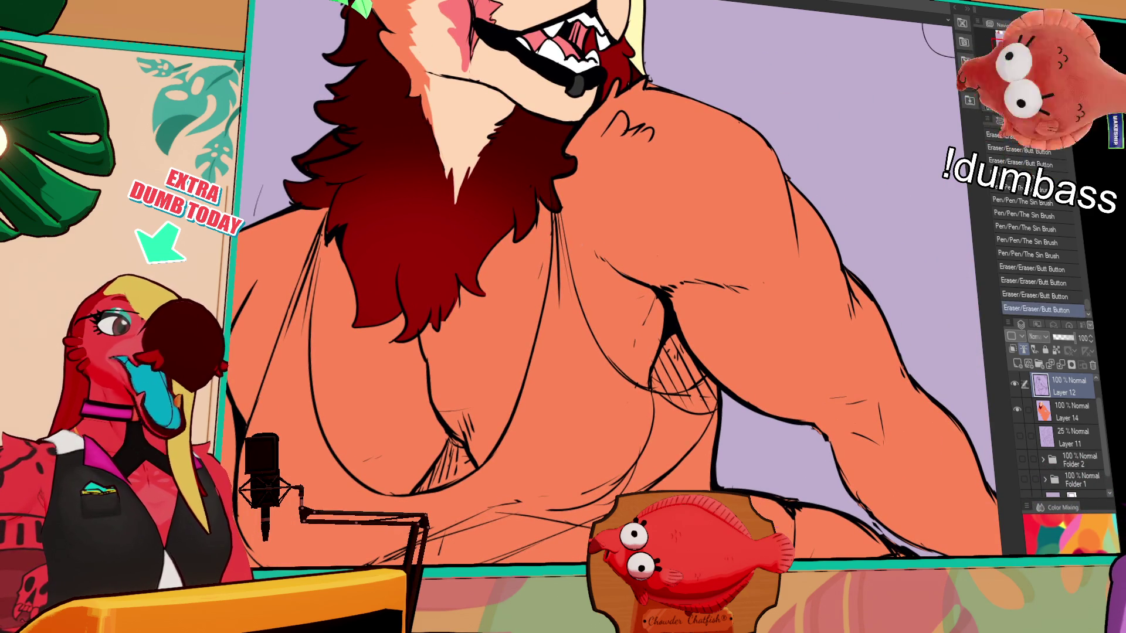
Draw a small stroke on the torso linework, comparing it with undo/redo
{"action": "left_click_drag", "start_coordinate": [735, 490], "coordinate": [779, 495]}
{"action": "key", "text": "ctrl+z"}
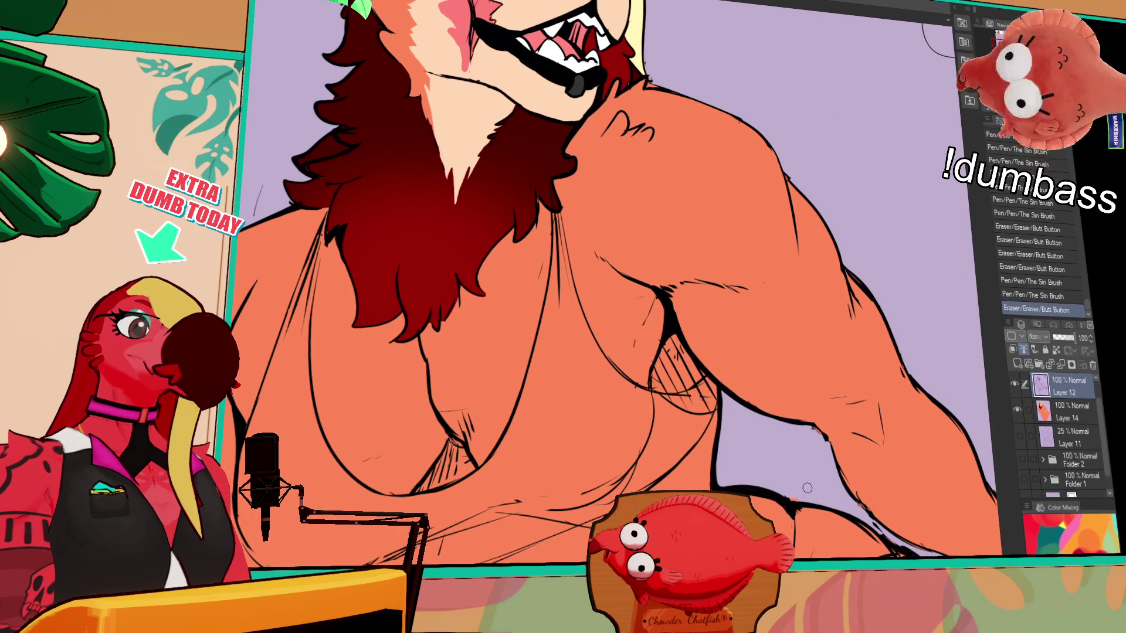
{"action": "key", "text": "ctrl+y"}
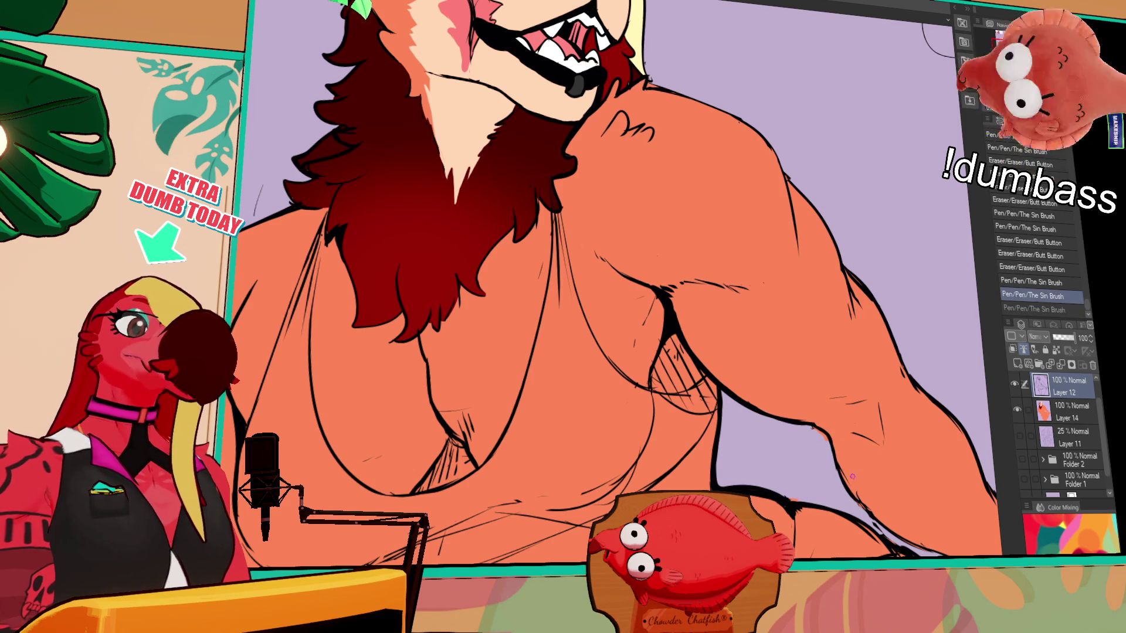
{"action": "left_click_drag", "start_coordinate": [902, 498], "coordinate": [911, 447]}
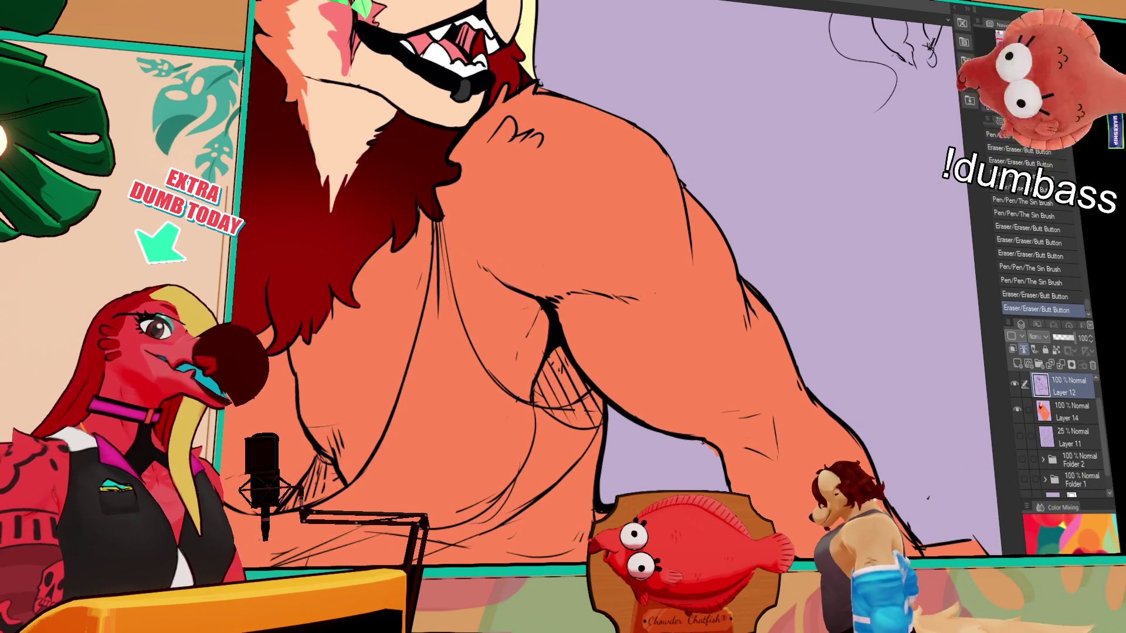
Add a faint line to the lower torso
{"action": "left_click_drag", "start_coordinate": [910, 447], "coordinate": [651, 292]}
{"action": "mouse_move", "coordinate": [362, 322]}
{"action": "left_mouse_down"}
{"action": "mouse_move", "coordinate": [356, 310]}
{"action": "mouse_move", "coordinate": [898, 448]}
{"action": "left_mouse_up"}
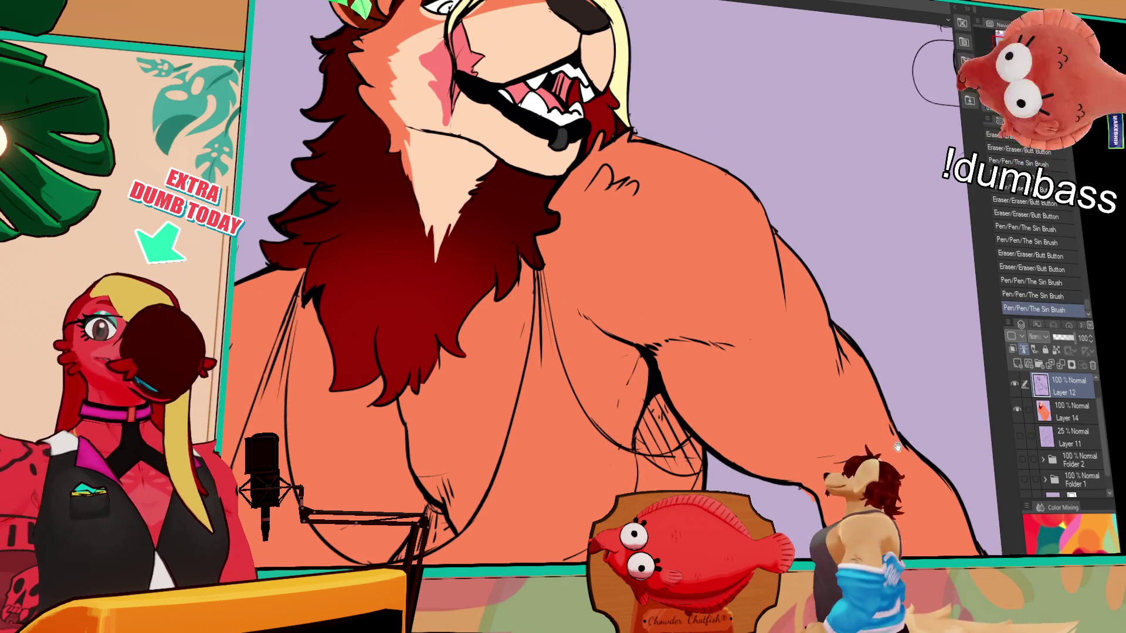
{"action": "left_click_drag", "start_coordinate": [845, 616], "coordinate": [915, 403]}
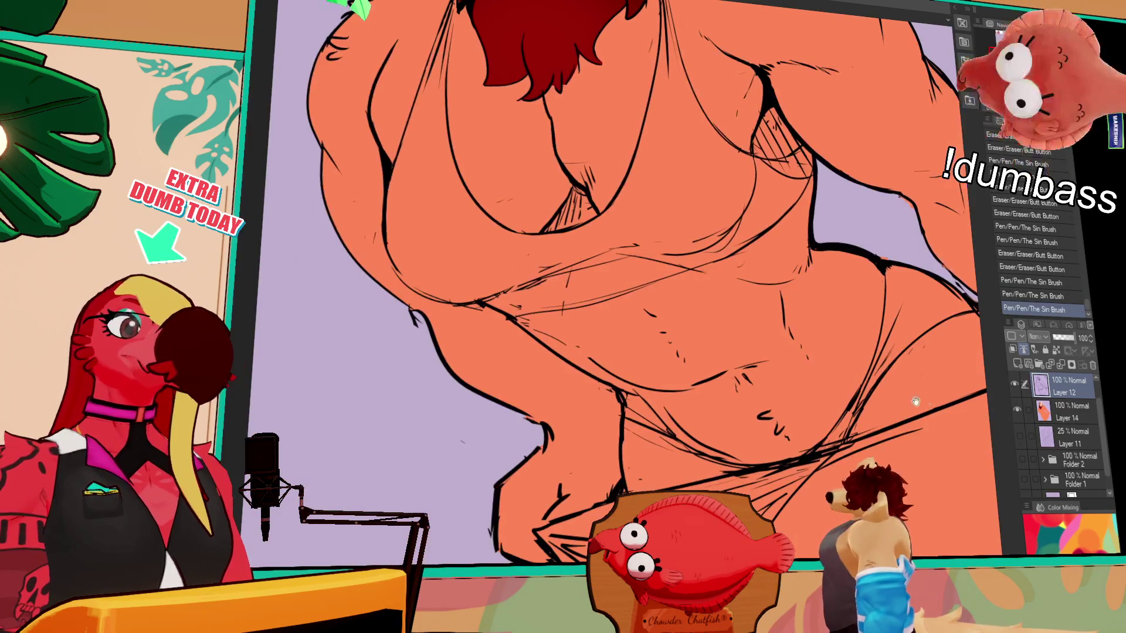
Toggle recent torso strokes with undo/redo to compare the linework with and without them
{"action": "key", "text": "ctrl+z"}
{"action": "key", "text": "ctrl+y"}
{"action": "key", "text": "ctrl+z"}
{"action": "key", "text": "ctrl+y"}
{"action": "key", "text": "ctrl+z"}
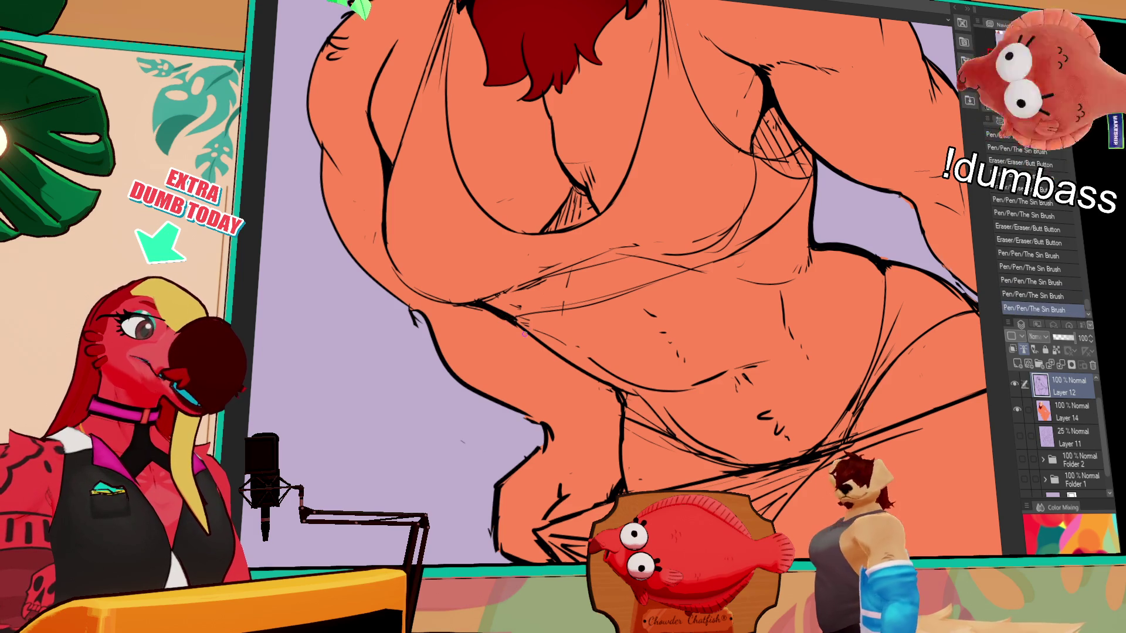
{"action": "key", "text": "ctrl+z"}
{"action": "key", "text": "ctrl+y"}
{"action": "key", "text": "ctrl+z"}
{"action": "key", "text": "ctrl+y"}
{"action": "key", "text": "ctrl+z"}
{"action": "key", "text": "ctrl+y"}
{"action": "key", "text": "ctrl+z"}
{"action": "key", "text": "ctrl+y"}
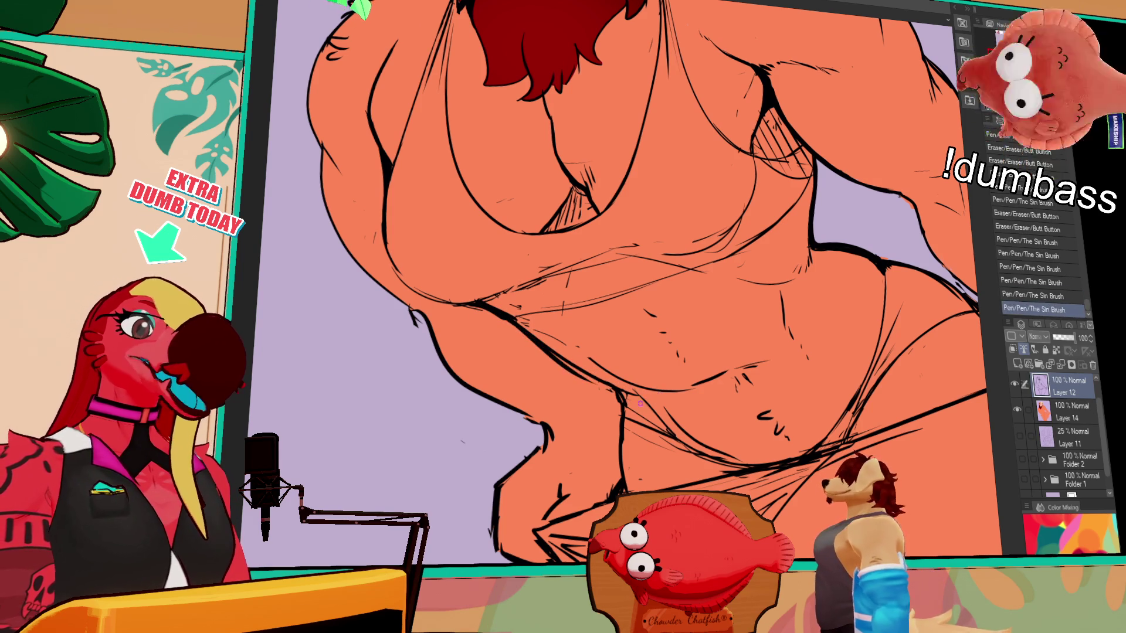
{"action": "key", "text": "ctrl+z"}
{"action": "key", "text": "ctrl+y"}
{"action": "key", "text": "ctrl+z"}
{"action": "key", "text": "ctrl+y"}
{"action": "key", "text": "ctrl+z"}
{"action": "key", "text": "ctrl+y"}
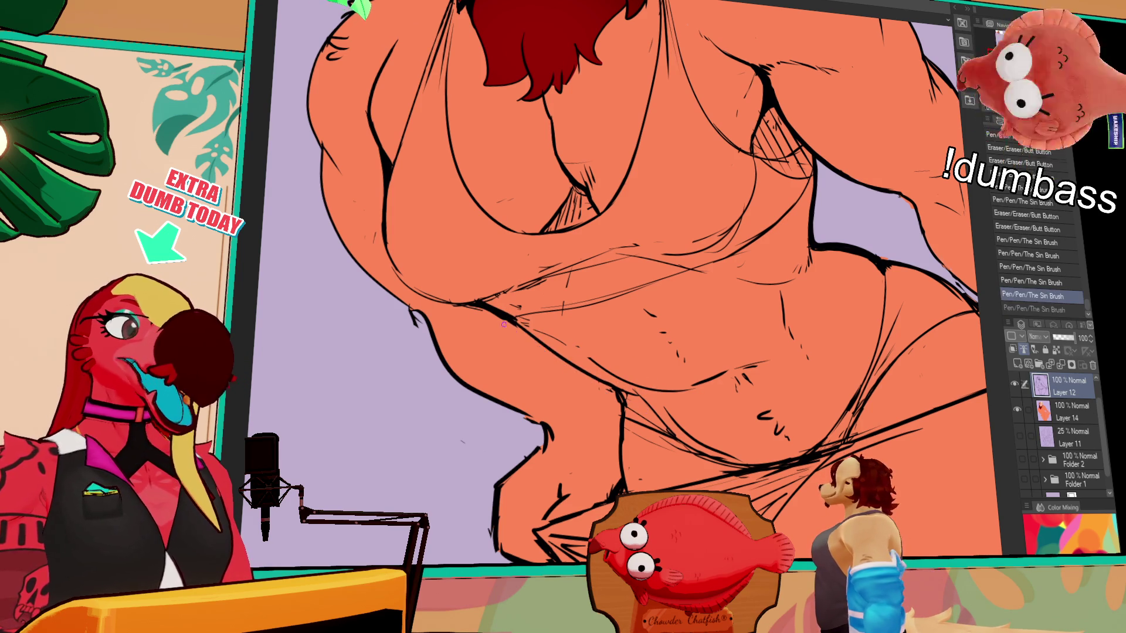
{"action": "key", "text": "ctrl+z"}
{"action": "key", "text": "ctrl+y"}
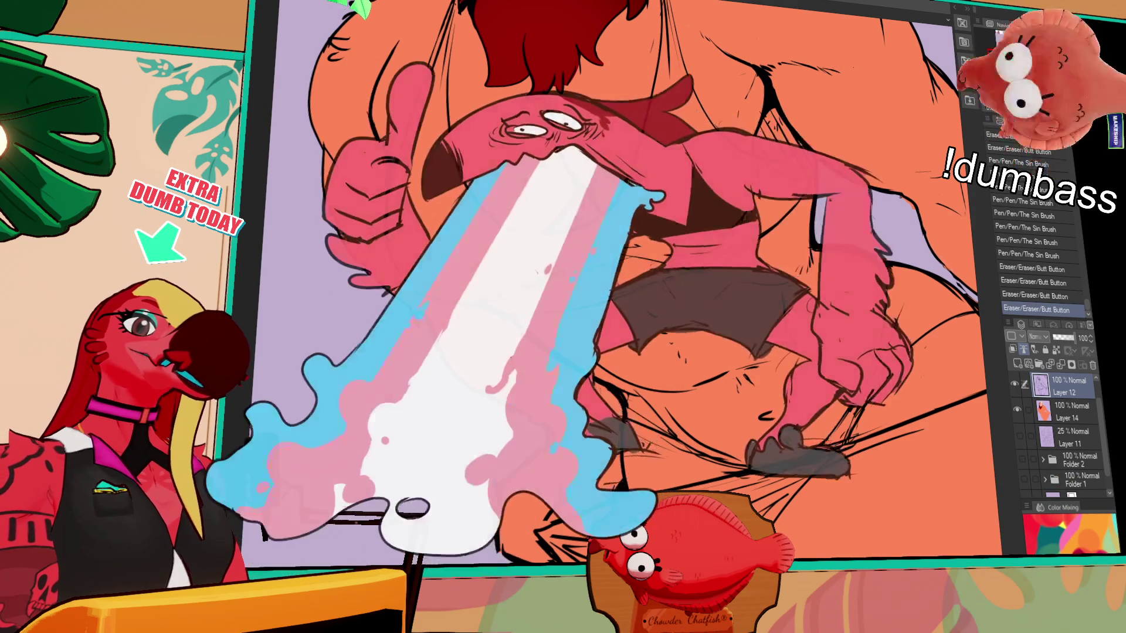
Add two abdomen strokes, erase a stray torso mark, and switch to the other illustration
{"action": "left_click_drag", "start_coordinate": [528, 352], "coordinate": [541, 379]}
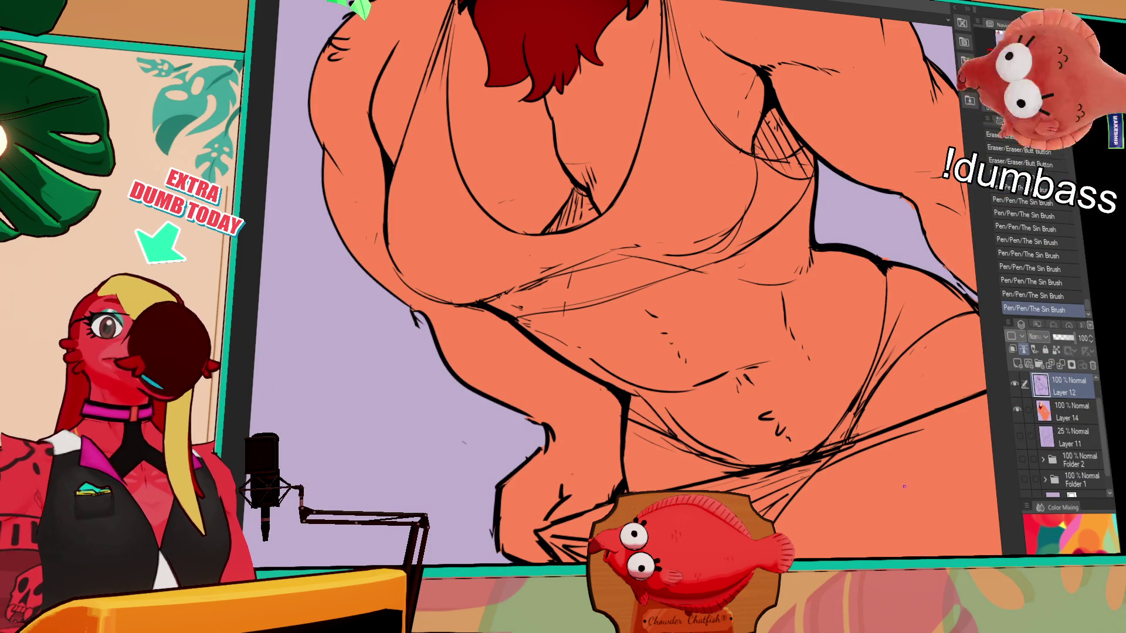
{"action": "scroll", "coordinate": [637, 282], "scroll_direction": "up", "scroll_amount": 1}
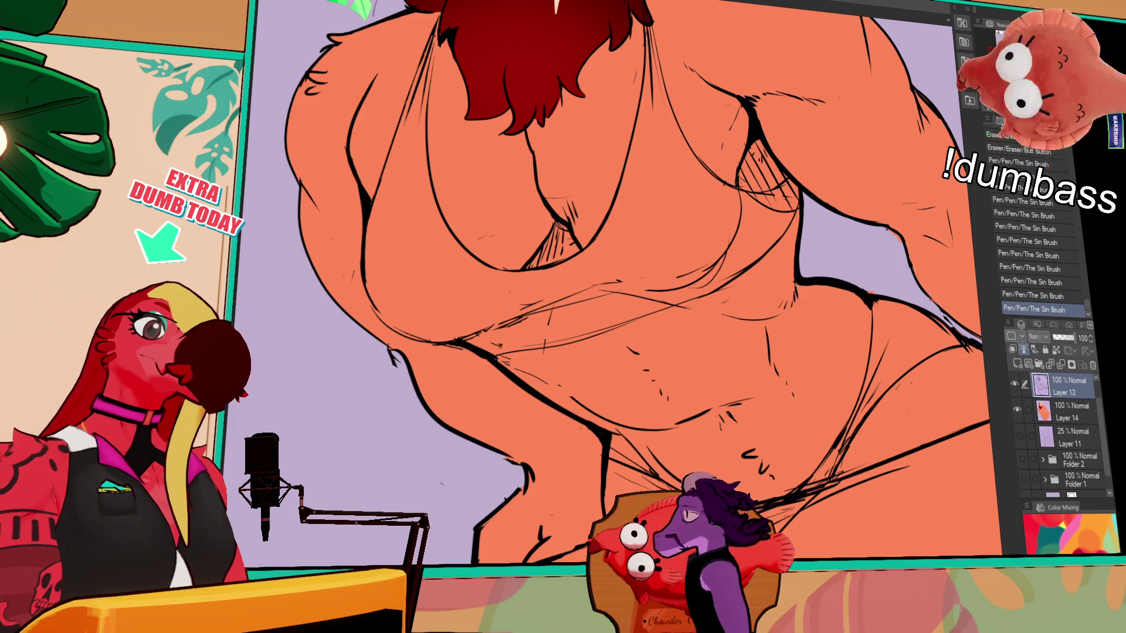
{"action": "left_click_drag", "start_coordinate": [845, 303], "coordinate": [853, 306]}
{"action": "scroll", "coordinate": [853, 307], "scroll_direction": "up", "scroll_amount": 2}
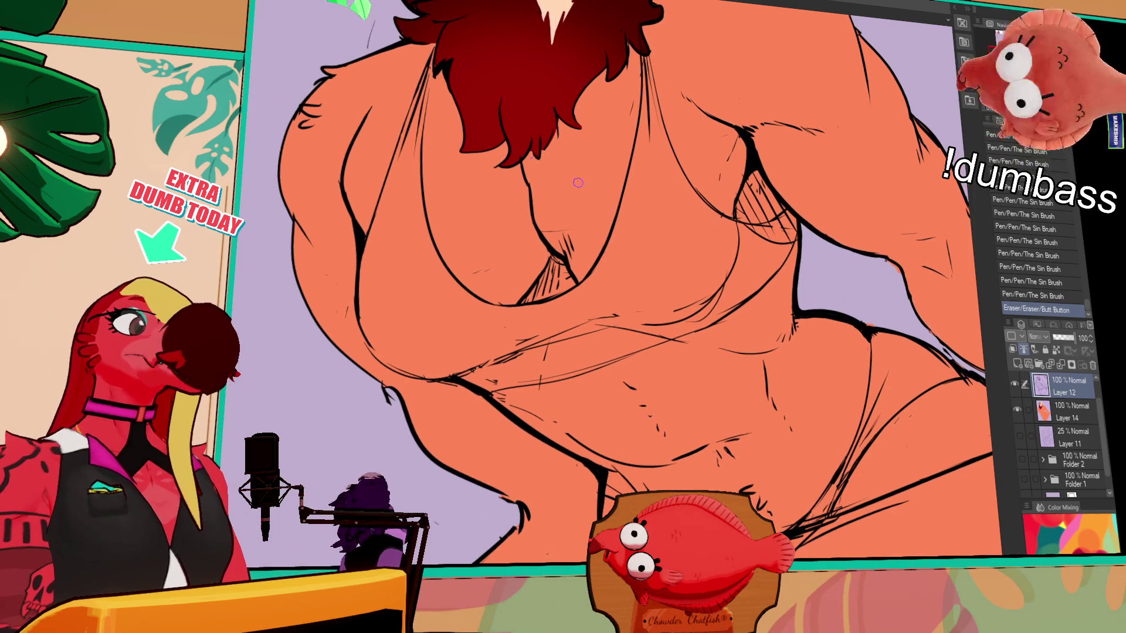
{"action": "key", "text": "ctrl+Tab"}
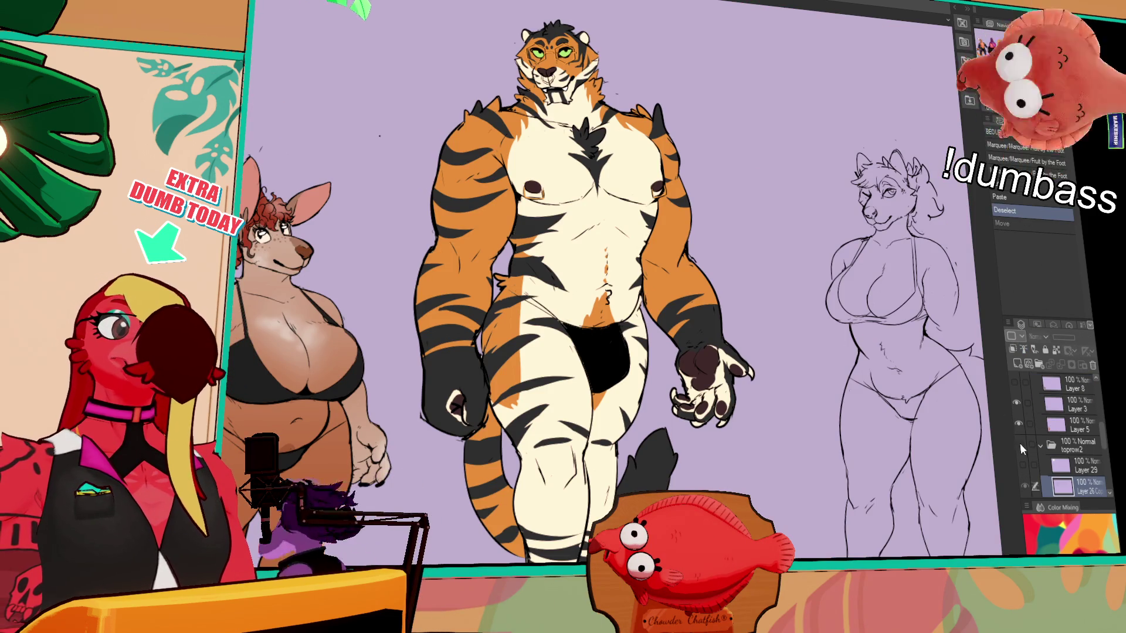
Show the lineup document with toprow2 expanded, top row hidden, zoomed on the boar and bunny
{"action": "key", "text": "ctrl+Tab"}
{"action": "left_click", "coordinate": [1052, 433]}
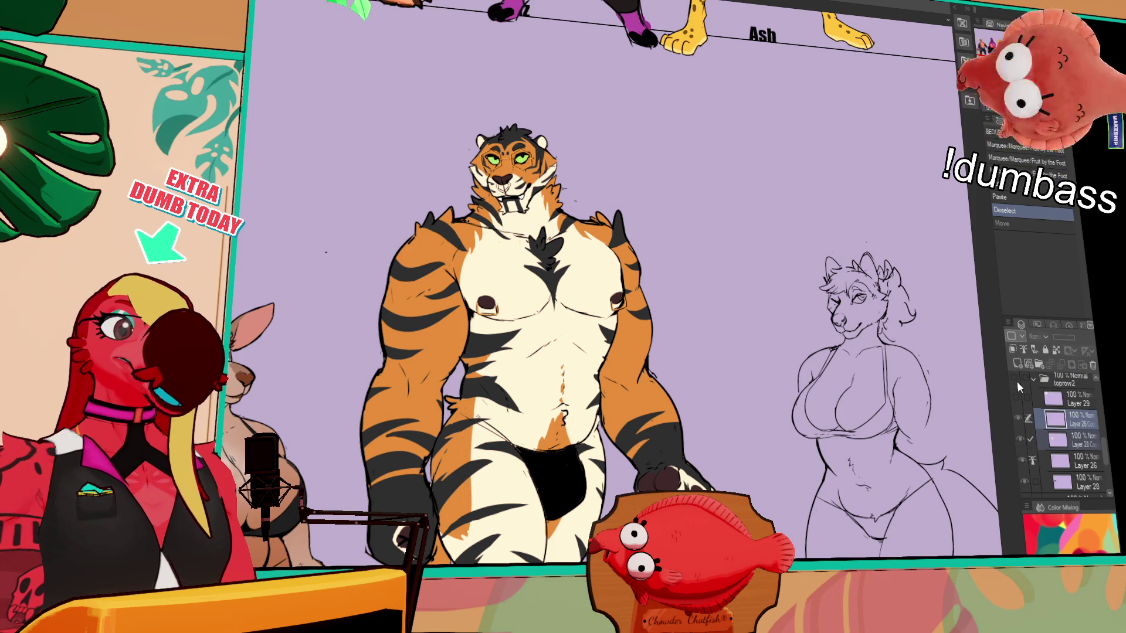
{"action": "scroll", "coordinate": [1017, 381], "scroll_direction": "down", "scroll_amount": 5}
{"action": "left_click", "coordinate": [1018, 407]}
{"action": "scroll", "coordinate": [707, 440], "scroll_direction": "down", "scroll_amount": 5}
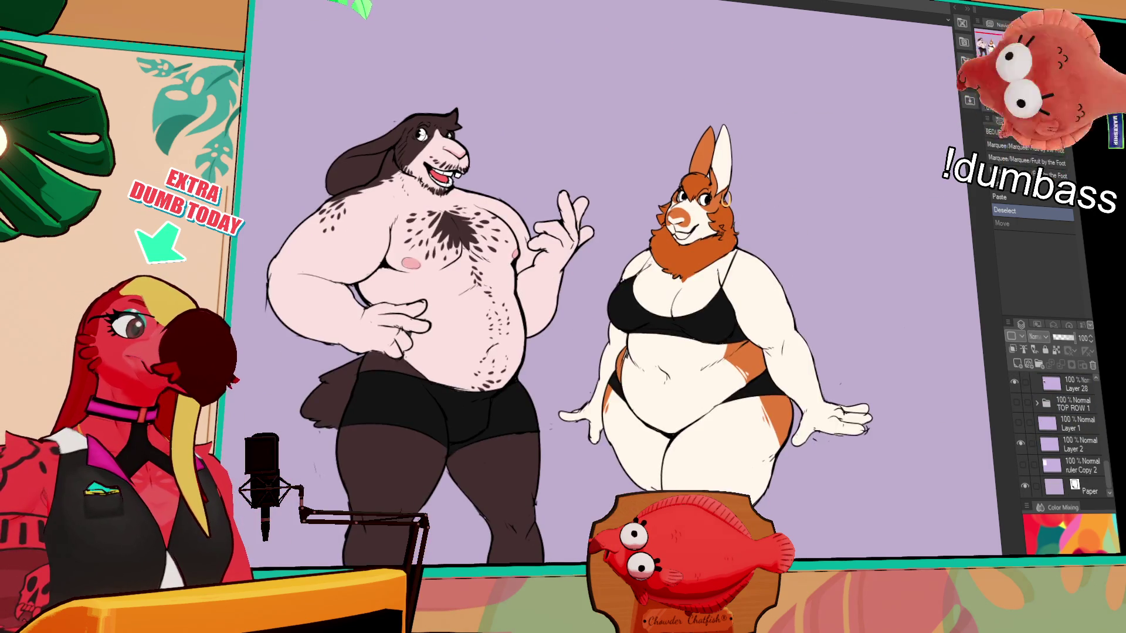
{"action": "scroll", "coordinate": [707, 440], "scroll_direction": "down", "scroll_amount": 2}
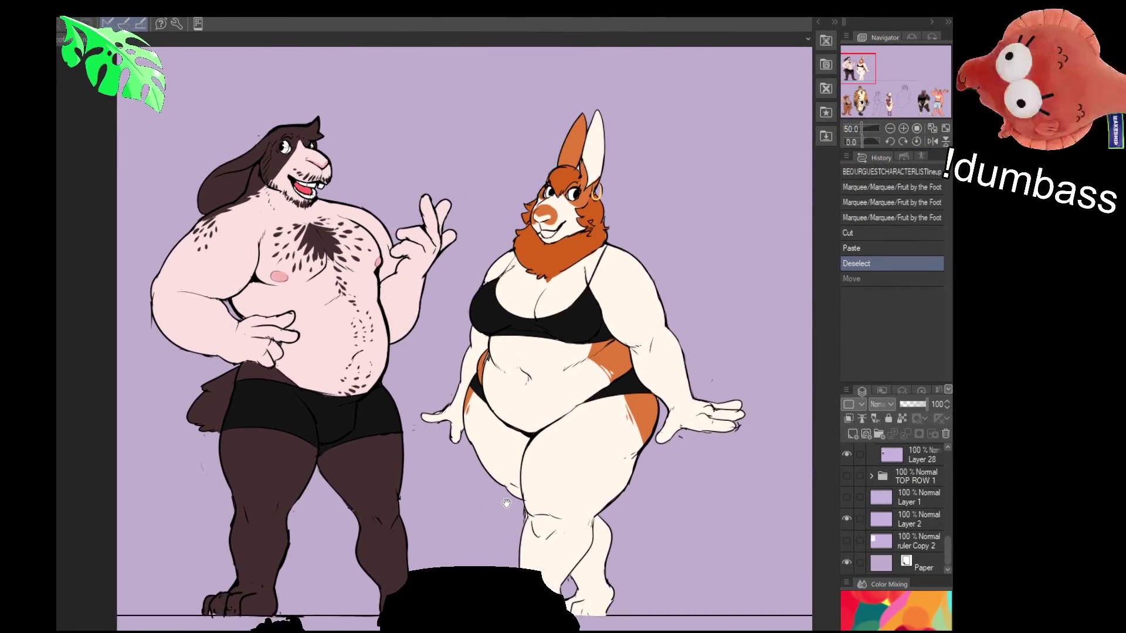
{"action": "left_click_drag", "start_coordinate": [459, 513], "coordinate": [529, 502]}
{"action": "scroll", "coordinate": [529, 503], "scroll_direction": "up", "scroll_amount": 1}
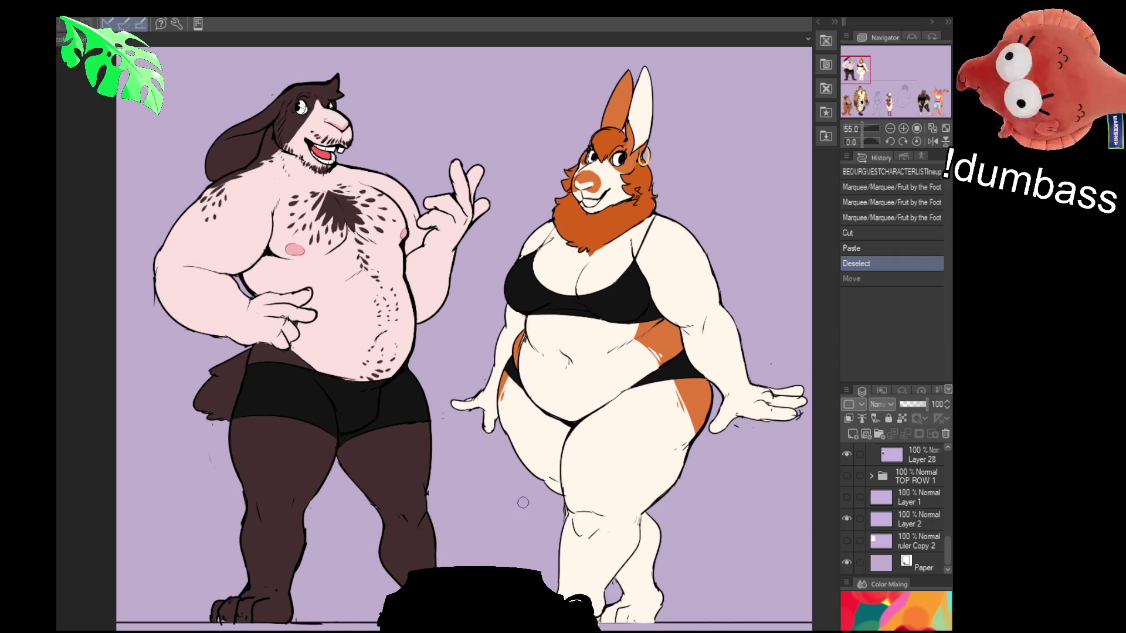
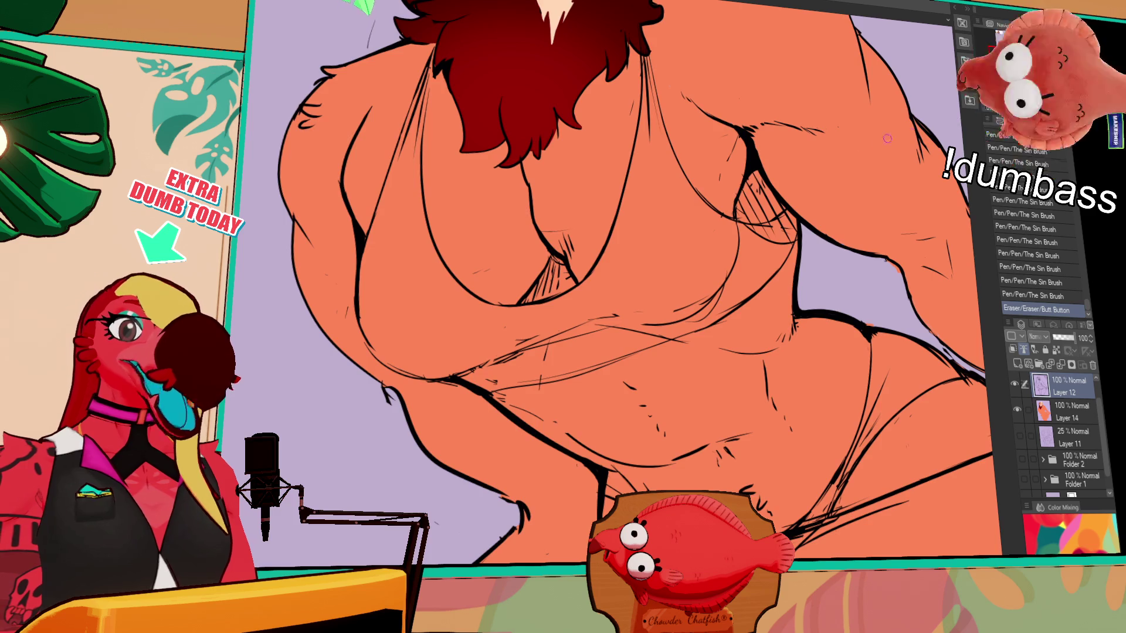
{"action": "scroll", "coordinate": [757, 286], "scroll_direction": "up", "scroll_amount": 5}
Fill the chest between the top's straps with pale skin colour on the colour layer, undoing misfills
{"action": "left_click_drag", "start_coordinate": [601, 95], "coordinate": [638, 25]}
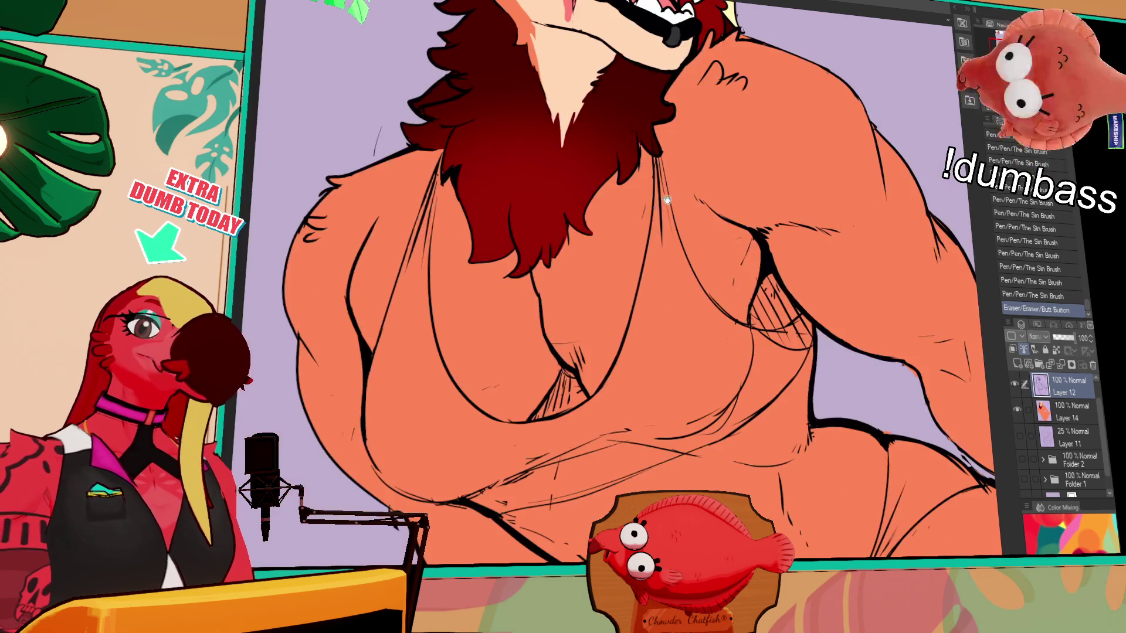
{"action": "left_click", "coordinate": [644, 195]}
{"action": "left_click", "coordinate": [613, 253]}
{"action": "key", "text": "ctrl+z"}
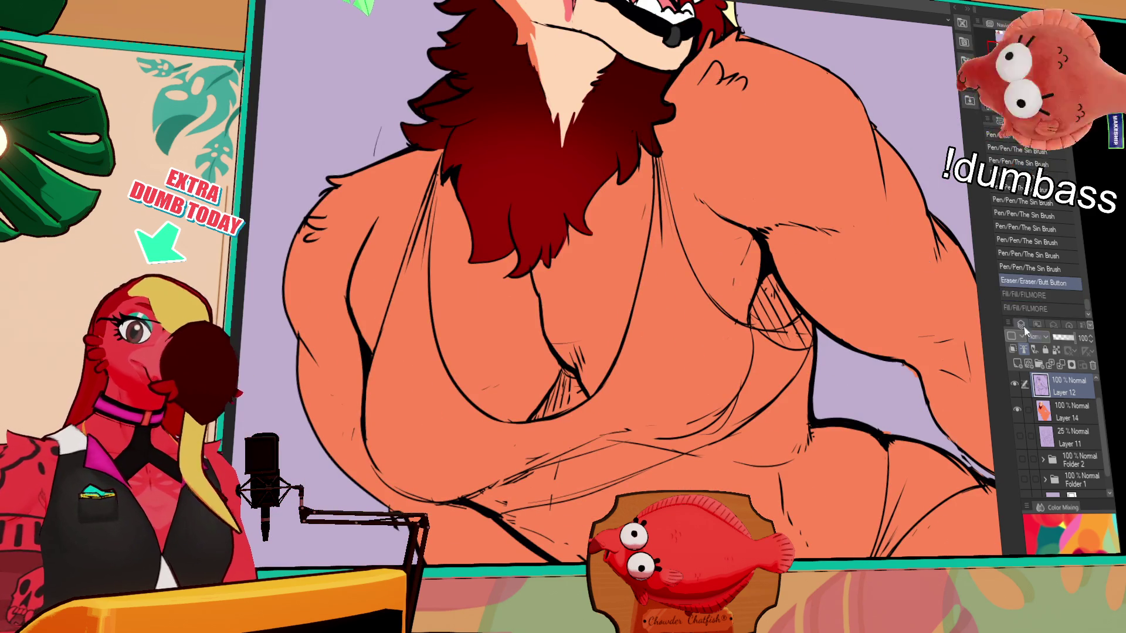
{"action": "left_click", "coordinate": [1060, 410]}
{"action": "left_click", "coordinate": [560, 273]}
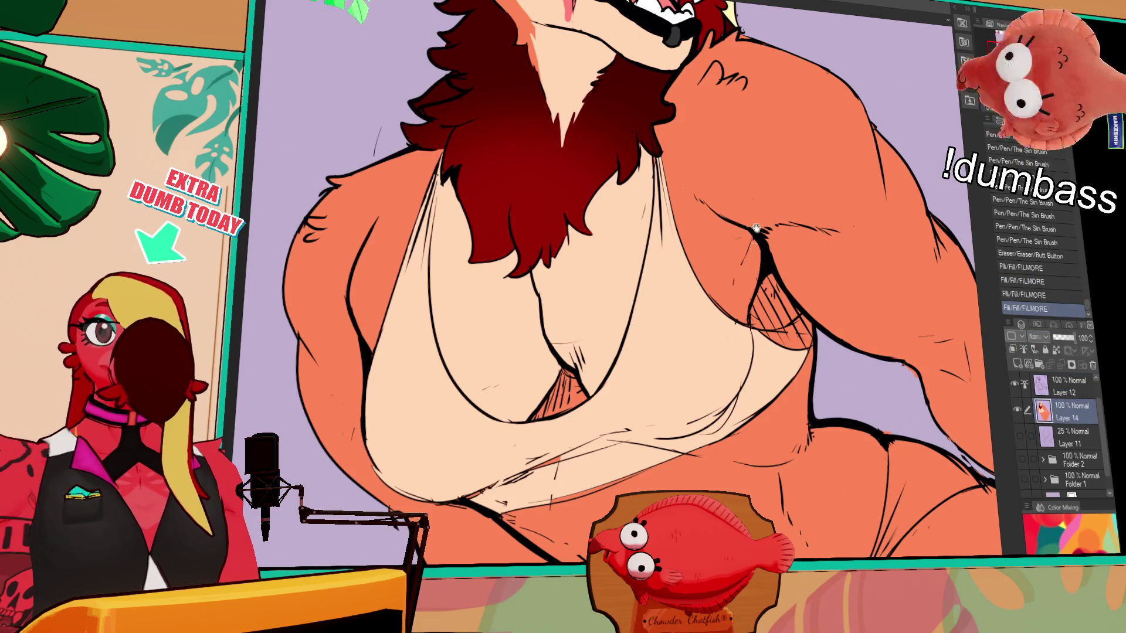
{"action": "key", "text": "ctrl+z"}
{"action": "key", "text": "ctrl+z"}
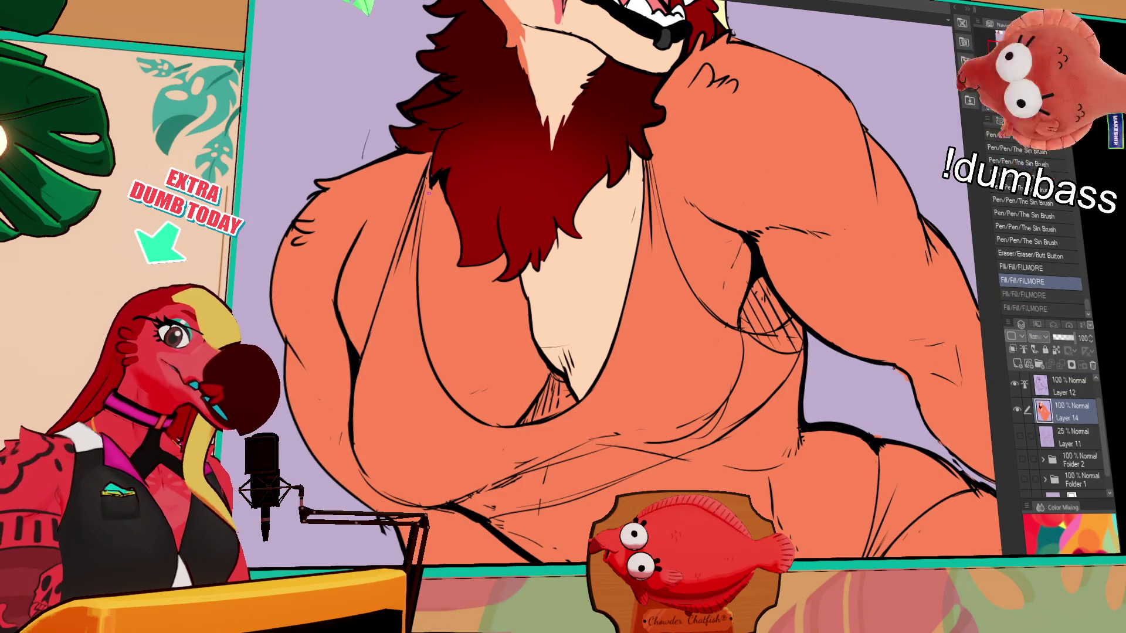
{"action": "left_click", "coordinate": [432, 201]}
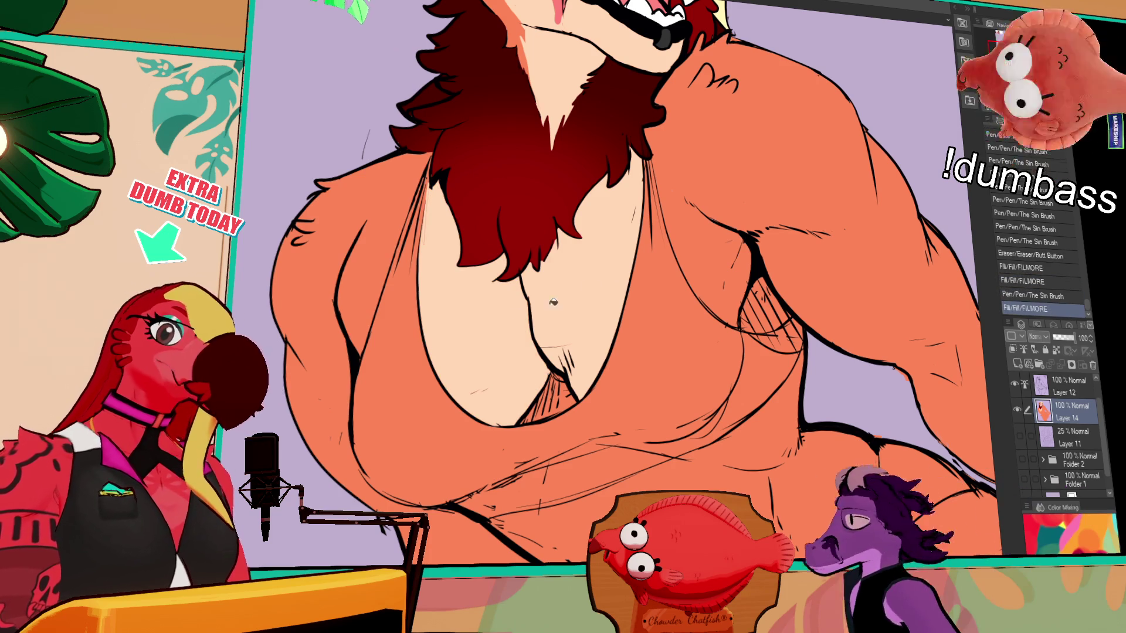
{"action": "left_click", "coordinate": [538, 348]}
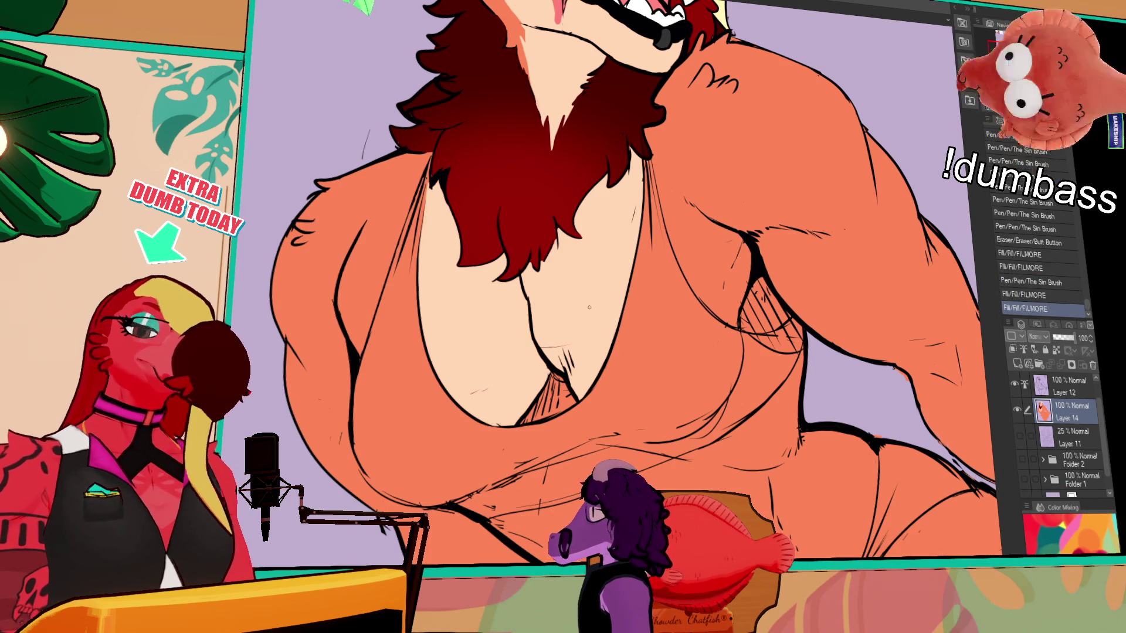
Add short hatch strokes at the cleavage, undoing the last stray stroke
{"action": "mouse_move", "coordinate": [544, 360]}
{"action": "left_mouse_down"}
{"action": "mouse_move", "coordinate": [525, 387]}
{"action": "mouse_move", "coordinate": [554, 392]}
{"action": "mouse_move", "coordinate": [551, 365]}
{"action": "left_mouse_up"}
{"action": "left_click_drag", "start_coordinate": [625, 335], "coordinate": [619, 317]}
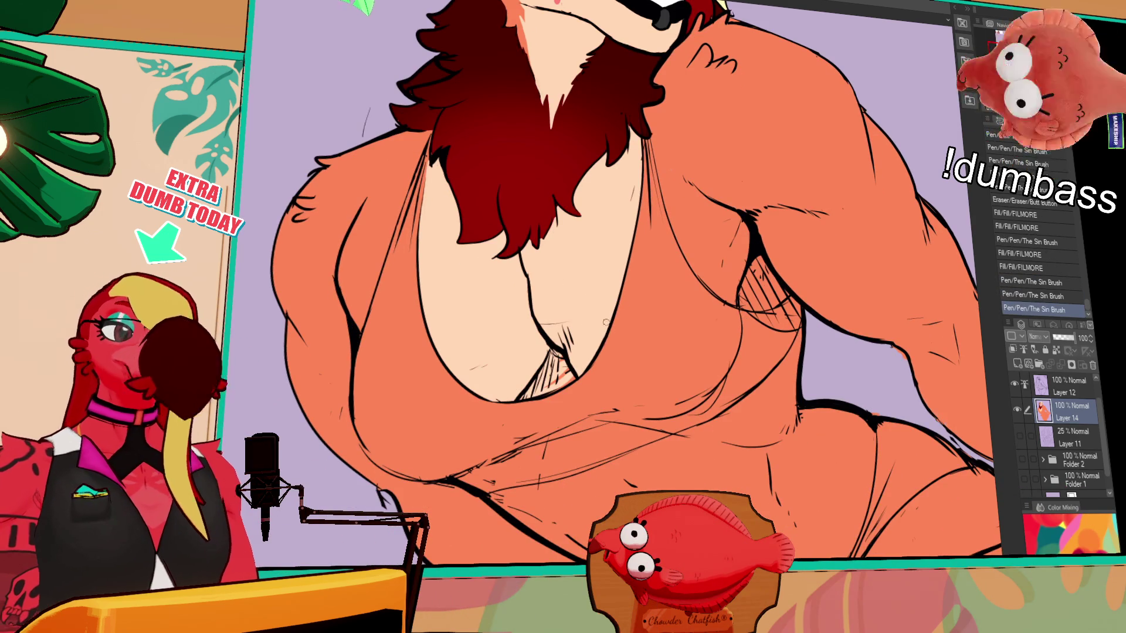
{"action": "left_click_drag", "start_coordinate": [570, 380], "coordinate": [560, 368]}
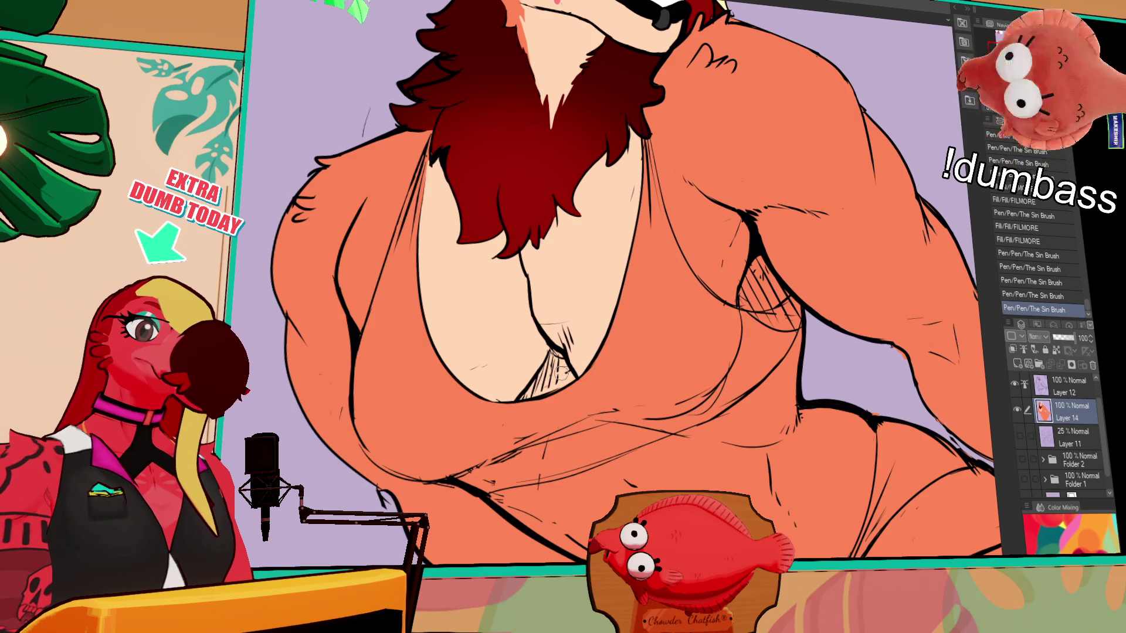
{"action": "mouse_move", "coordinate": [634, 109]}
{"action": "left_mouse_down"}
{"action": "mouse_move", "coordinate": [617, 254]}
{"action": "mouse_move", "coordinate": [684, 339]}
{"action": "left_mouse_up"}
{"action": "key", "text": "ctrl+z"}
{"action": "key", "text": "ctrl+z"}
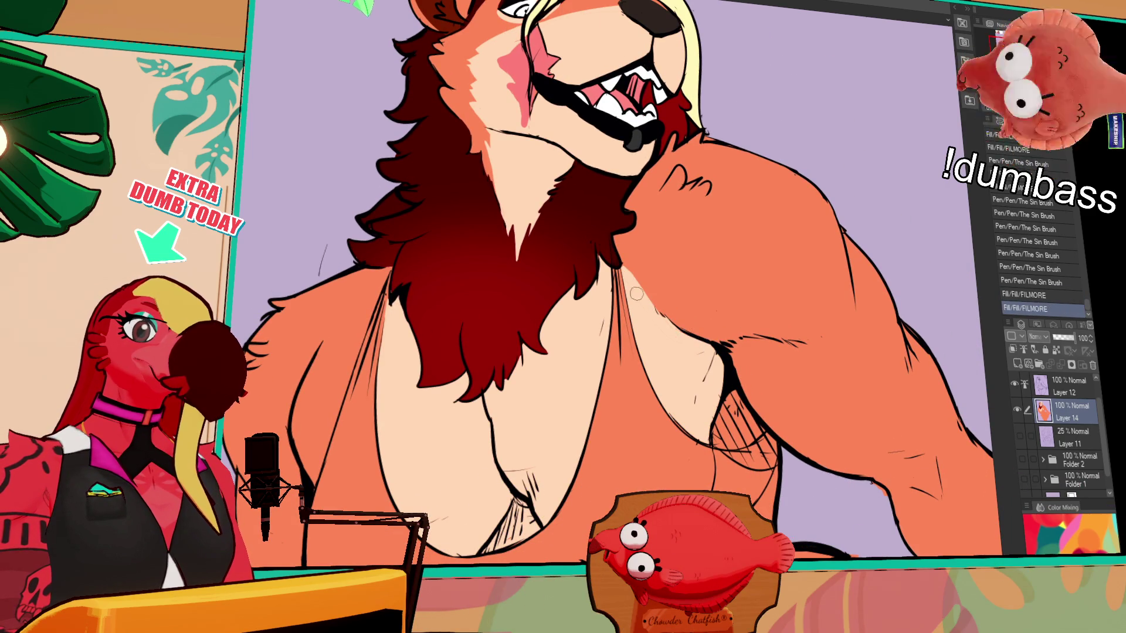
Auto-select the left arm region and fill it with pale skin colour, undoing a stray stroke
{"action": "left_click_drag", "start_coordinate": [630, 276], "coordinate": [780, 267]}
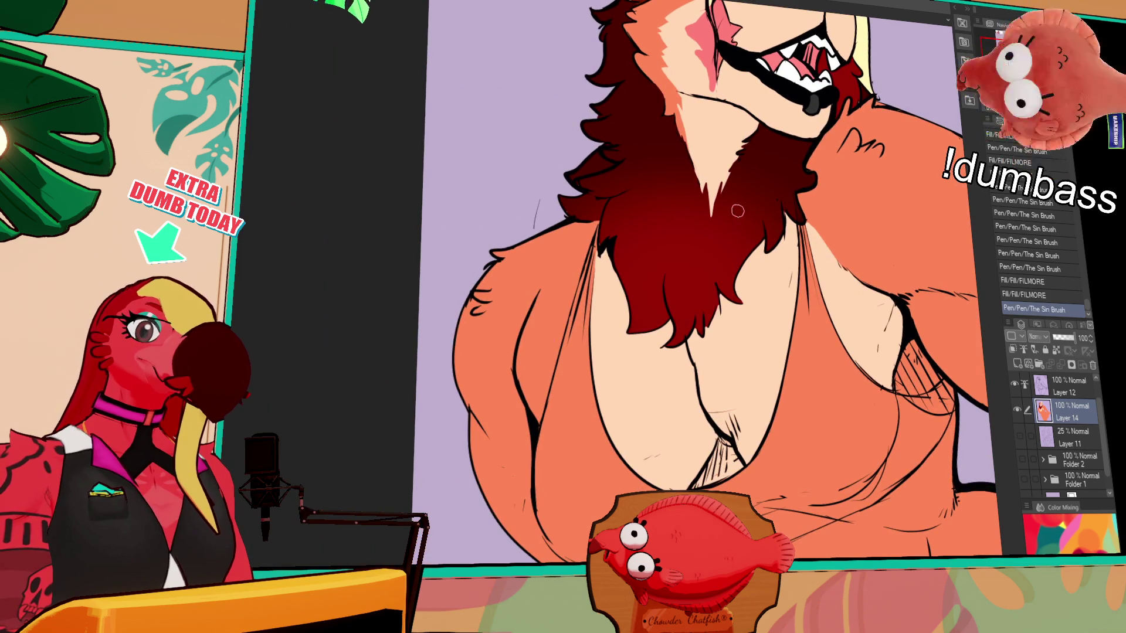
{"action": "left_click_drag", "start_coordinate": [737, 209], "coordinate": [756, 235]}
{"action": "left_click", "coordinate": [572, 330]}
{"action": "left_click_drag", "start_coordinate": [541, 361], "coordinate": [607, 268]}
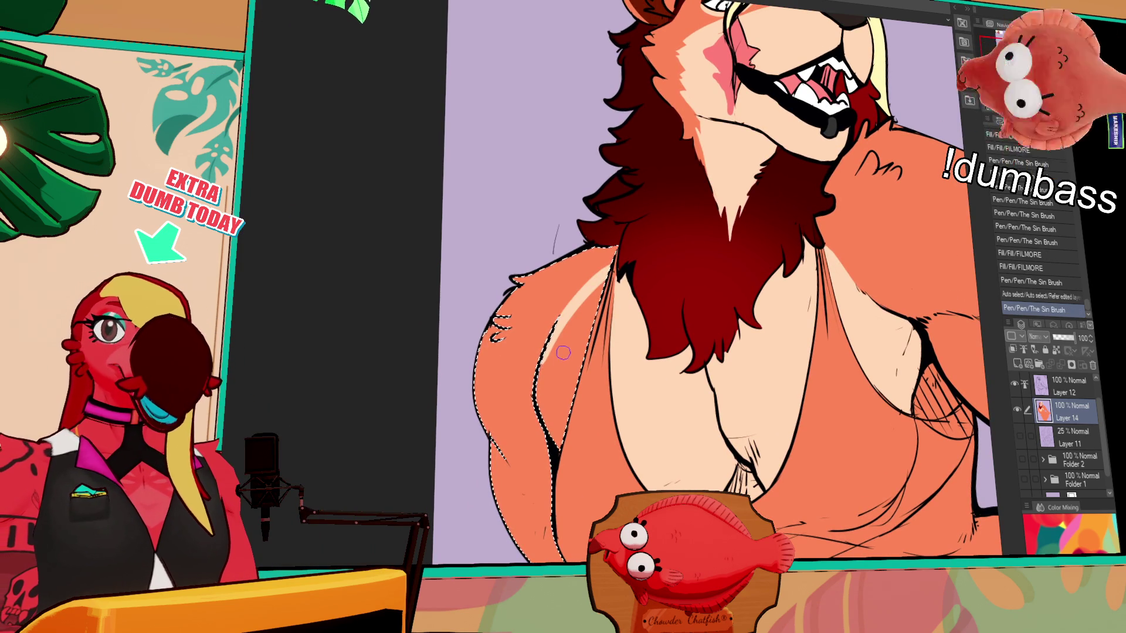
{"action": "left_click", "coordinate": [563, 361]}
{"action": "left_click", "coordinate": [490, 433]}
{"action": "left_click", "coordinate": [546, 359]}
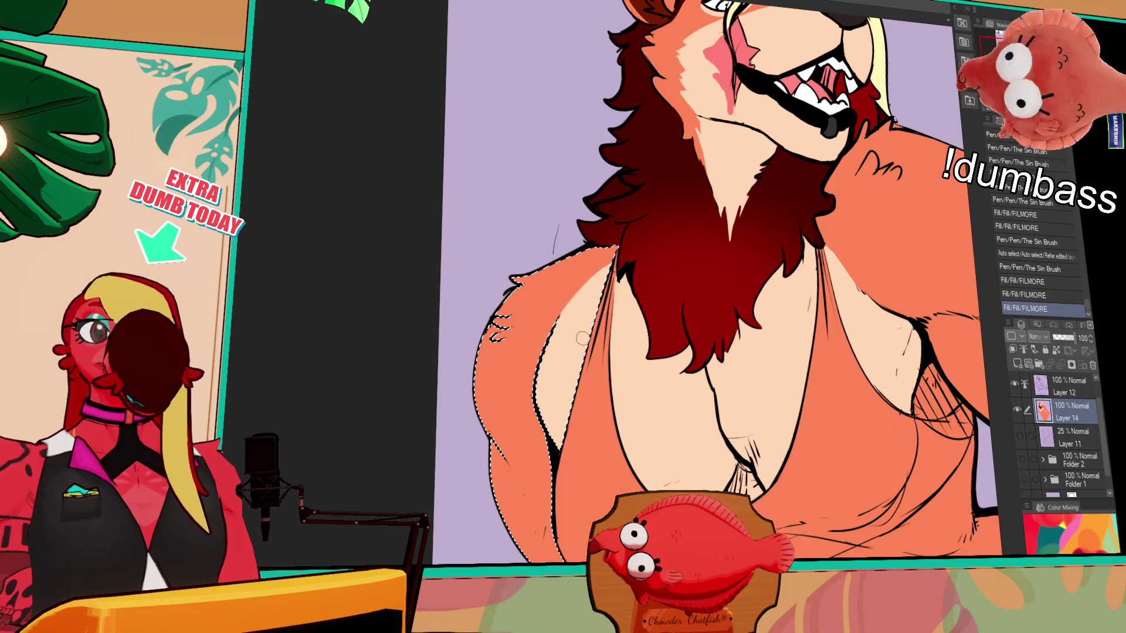
{"action": "left_click_drag", "start_coordinate": [536, 370], "coordinate": [637, 271]}
{"action": "key", "text": "ctrl+z"}
{"action": "left_click_drag", "start_coordinate": [1049, 163], "coordinate": [927, 145]}
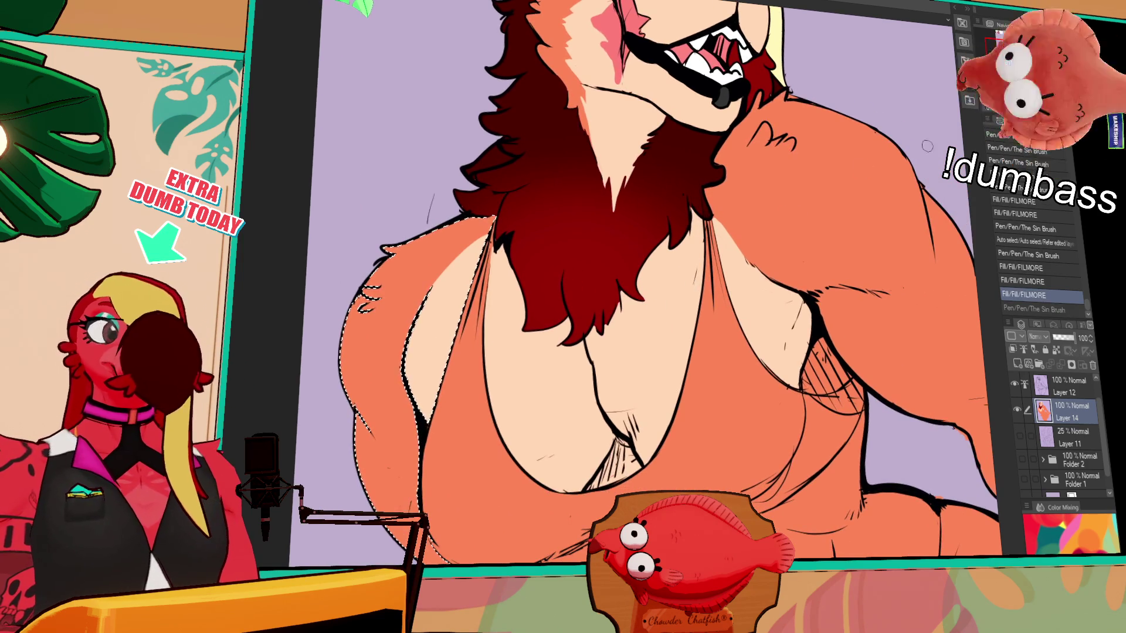
{"action": "scroll", "coordinate": [779, 261], "scroll_direction": "down", "scroll_amount": 5}
{"action": "scroll", "coordinate": [778, 261], "scroll_direction": "up", "scroll_amount": 3}
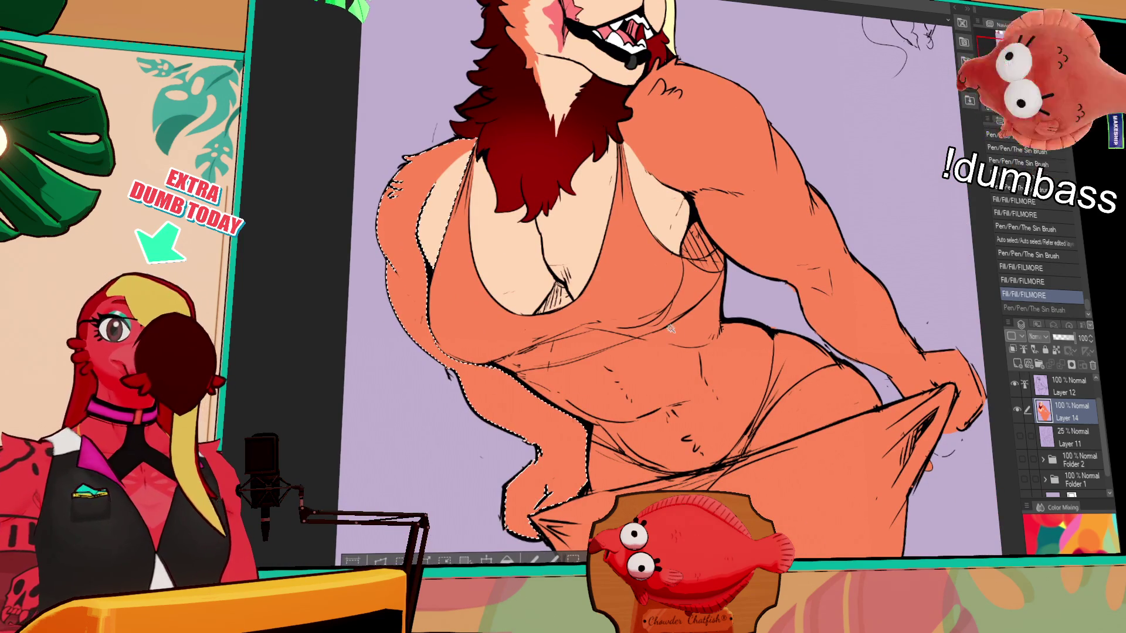
Auto-select the stomach region, fill it with pale skin colour, and clear the selection
{"action": "left_click", "coordinate": [673, 352]}
{"action": "left_click_drag", "start_coordinate": [702, 378], "coordinate": [681, 334]}
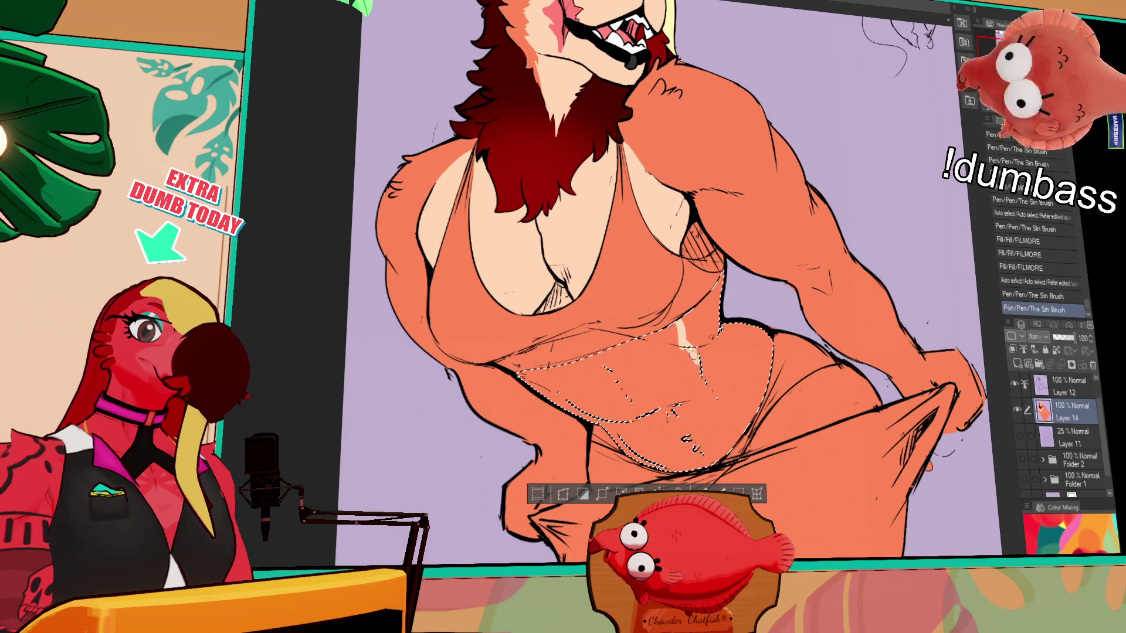
{"action": "left_click", "coordinate": [724, 395]}
{"action": "scroll", "coordinate": [724, 395], "scroll_direction": "down", "scroll_amount": 2}
{"action": "scroll", "coordinate": [725, 396], "scroll_direction": "down", "scroll_amount": 2}
{"action": "scroll", "coordinate": [616, 267], "scroll_direction": "up", "scroll_amount": 4}
{"action": "left_click_drag", "start_coordinate": [607, 423], "coordinate": [633, 457]}
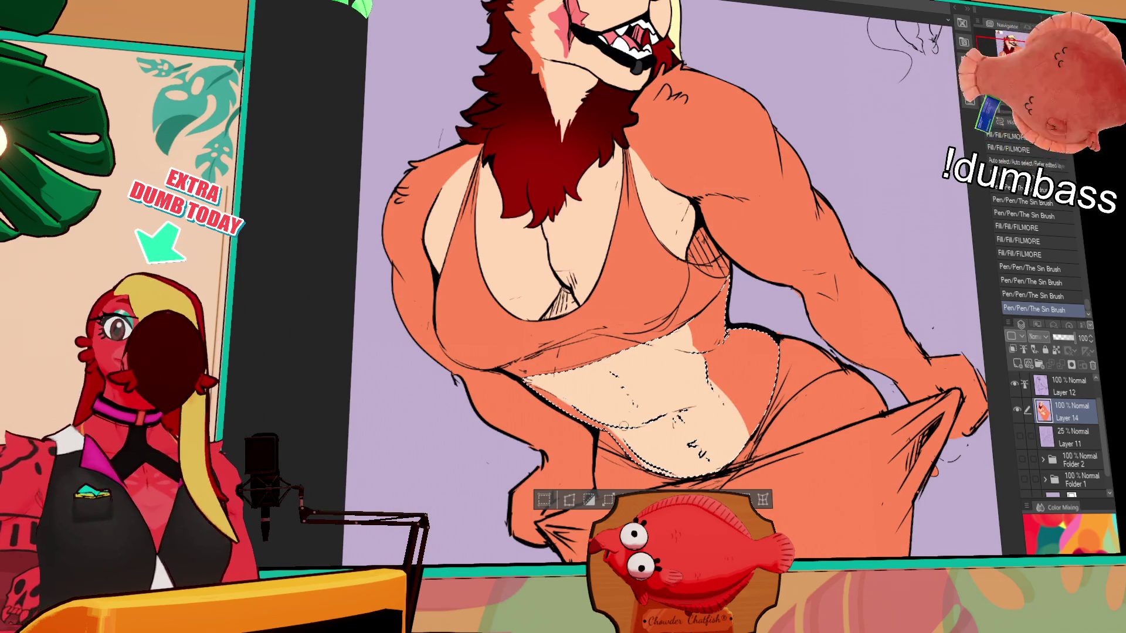
{"action": "key", "text": "ctrl+d"}
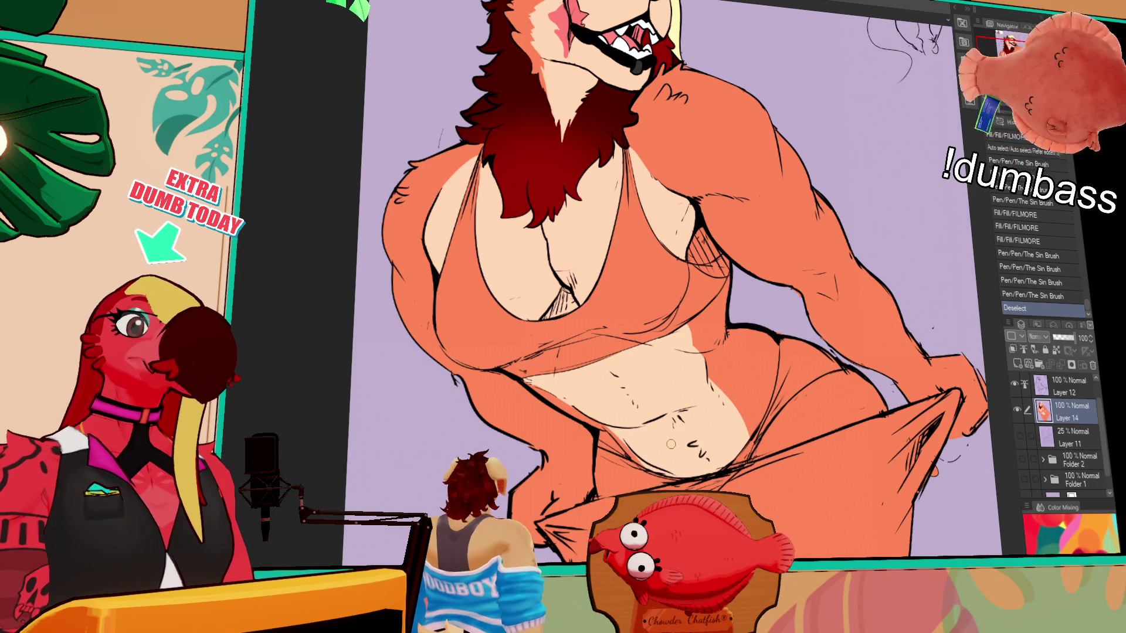
{"action": "left_click_drag", "start_coordinate": [772, 4], "coordinate": [731, 199]}
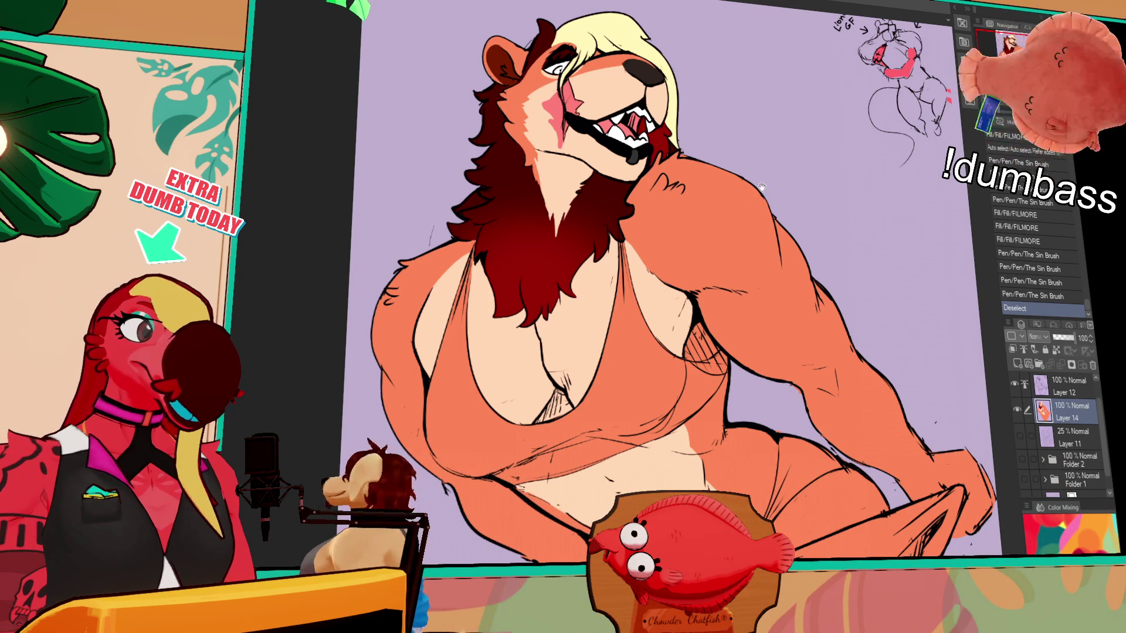
{"action": "scroll", "coordinate": [770, 161], "scroll_direction": "up", "scroll_amount": 2}
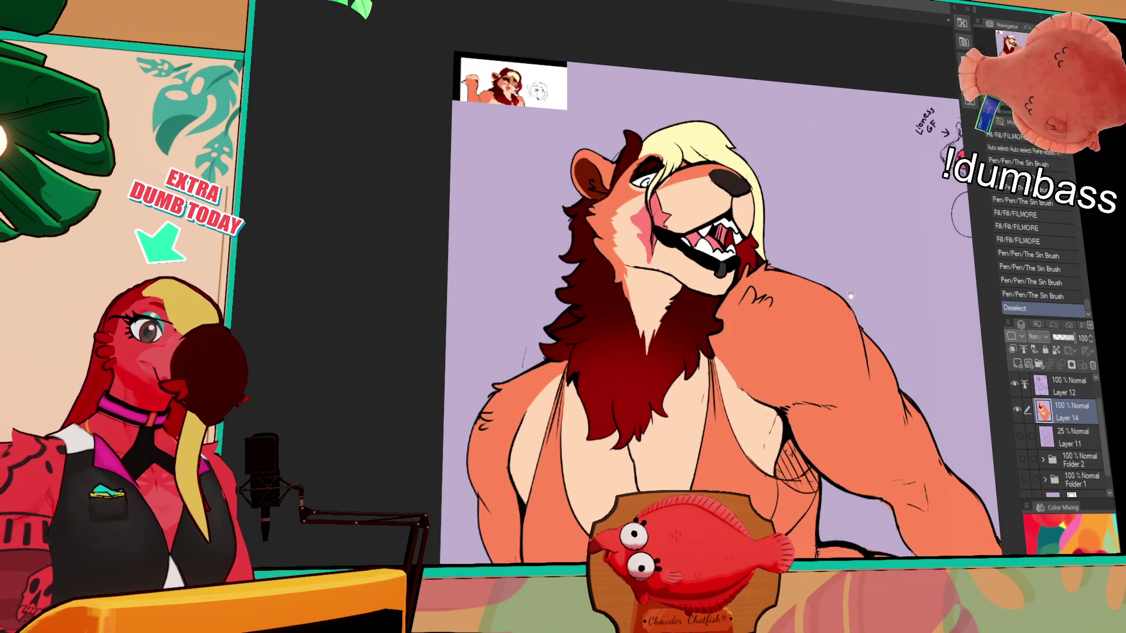
Paint a light highlight along the arm, then cover it again with flat orange fill
{"action": "left_click_drag", "start_coordinate": [851, 295], "coordinate": [731, 304]}
{"action": "left_click_drag", "start_coordinate": [634, 238], "coordinate": [440, 89]}
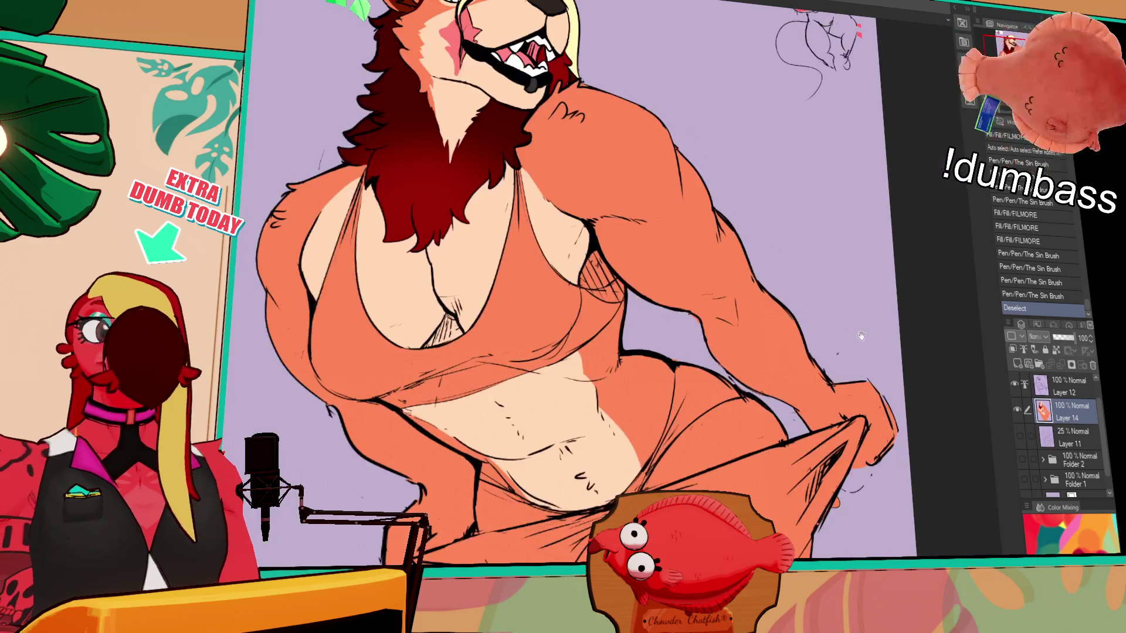
{"action": "left_click_drag", "start_coordinate": [605, 214], "coordinate": [678, 260]}
{"action": "key", "text": "ctrl+z"}
{"action": "left_click_drag", "start_coordinate": [617, 216], "coordinate": [688, 312]}
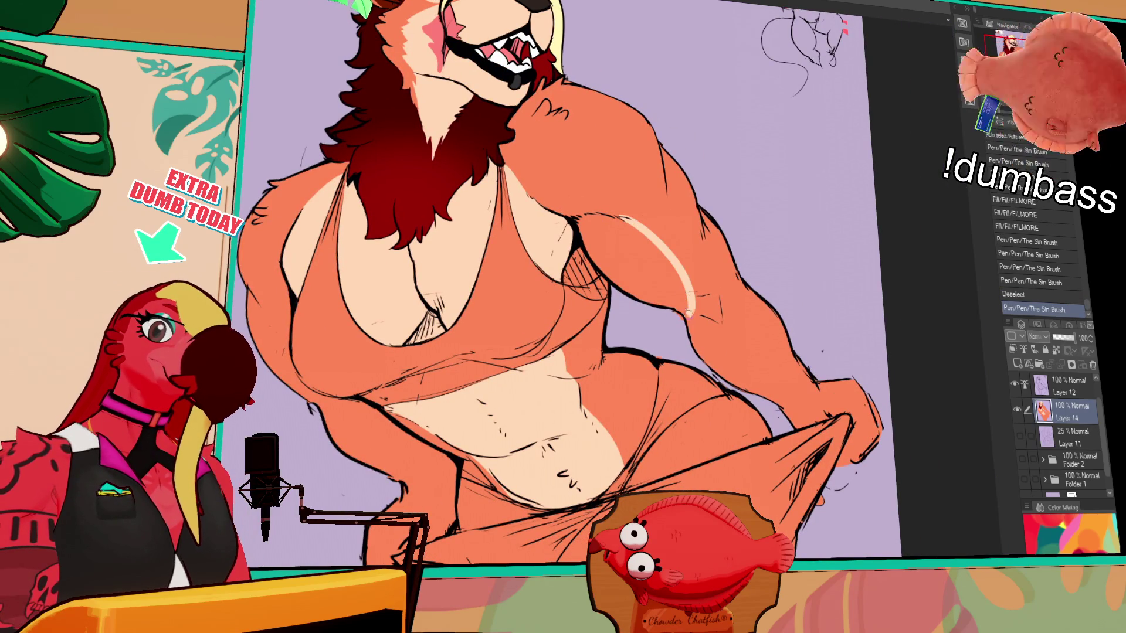
{"action": "left_click_drag", "start_coordinate": [618, 217], "coordinate": [690, 313]}
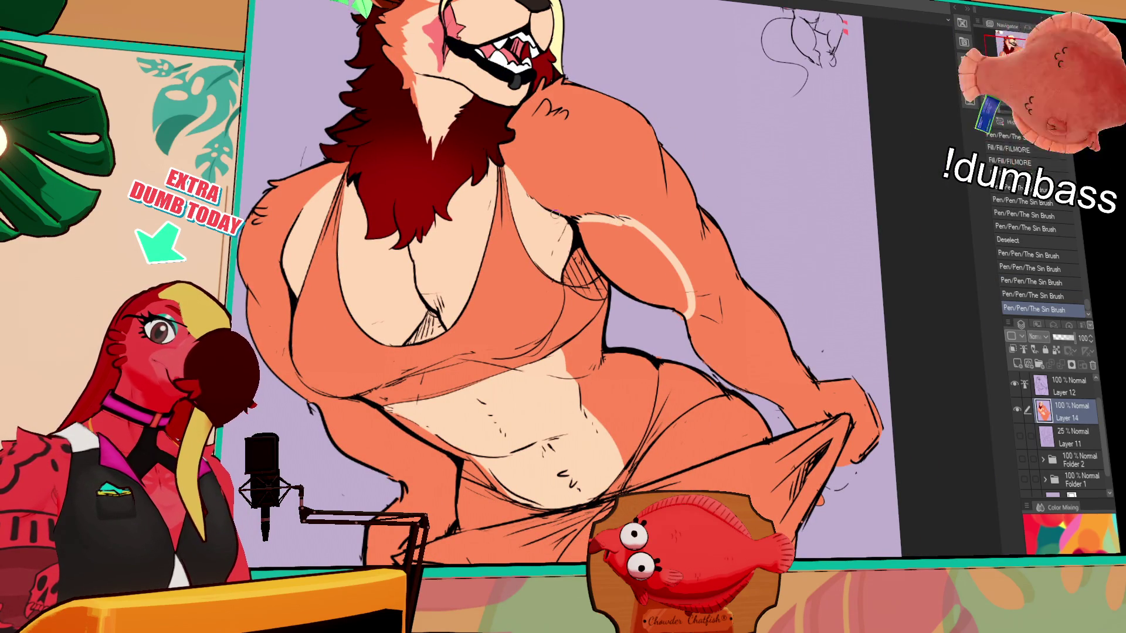
{"action": "left_click", "coordinate": [651, 261]}
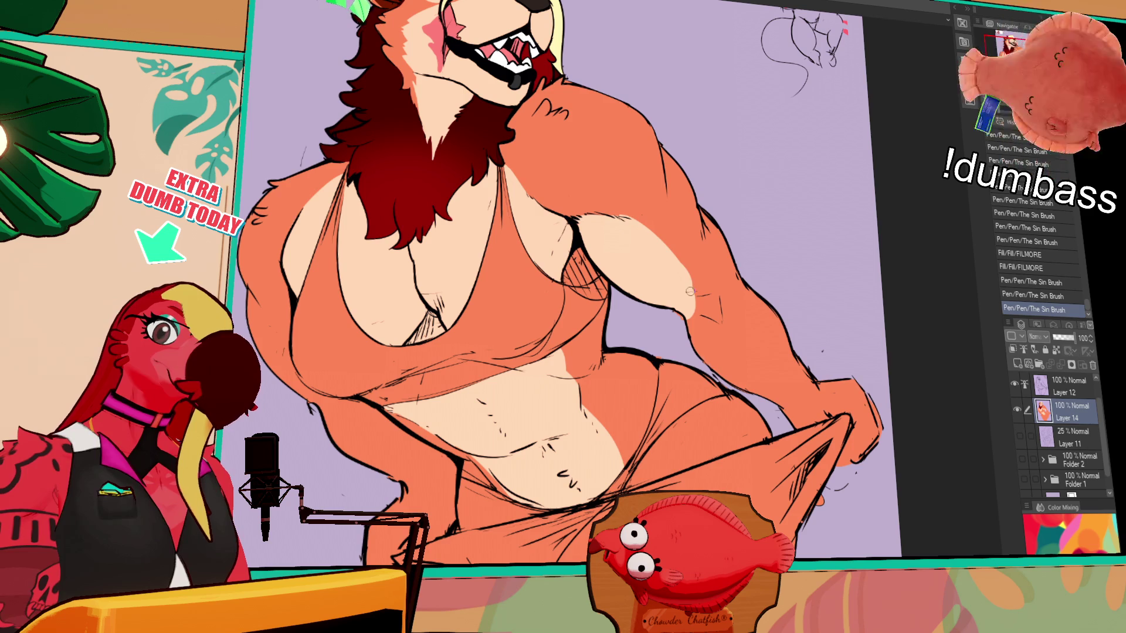
{"action": "left_click_drag", "start_coordinate": [694, 301], "coordinate": [708, 310]}
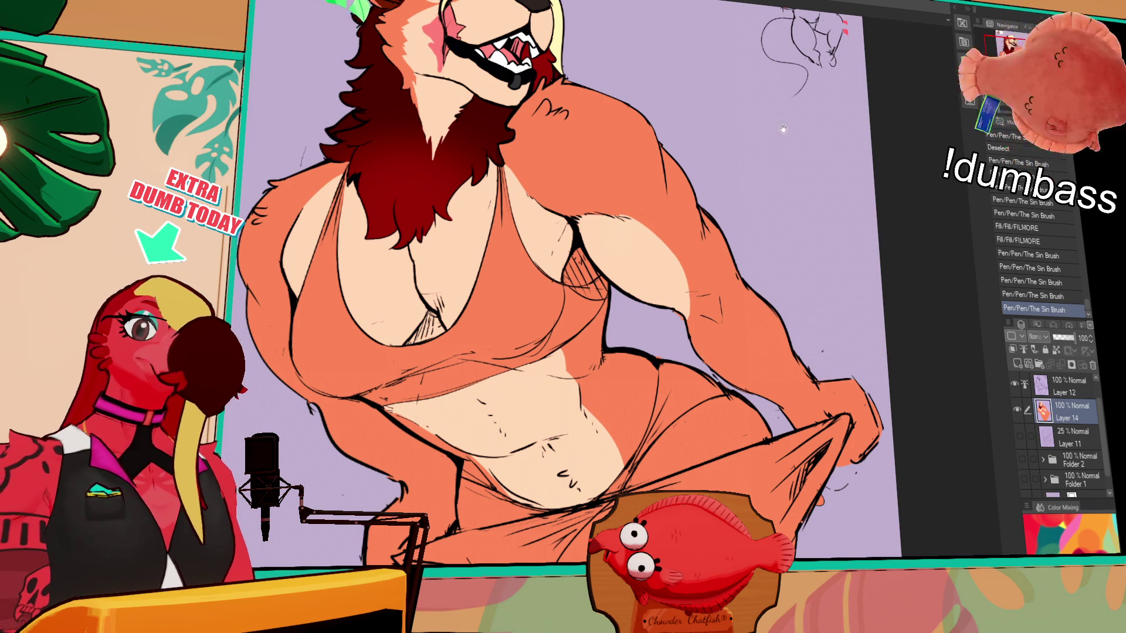
{"action": "scroll", "coordinate": [803, 312], "scroll_direction": "down", "scroll_amount": 1}
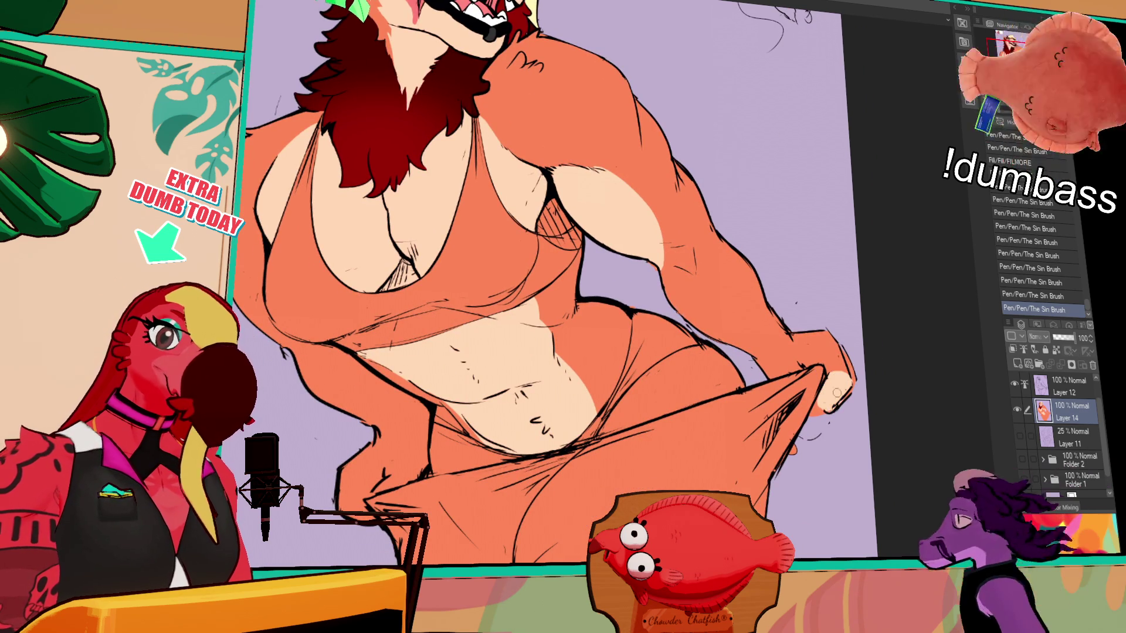
Move to the lower body and redo the undone stroke near the fingers at the waistband
{"action": "mouse_move", "coordinate": [603, 318]}
{"action": "left_mouse_down"}
{"action": "mouse_move", "coordinate": [670, 270]}
{"action": "mouse_move", "coordinate": [711, 262]}
{"action": "mouse_move", "coordinate": [759, 215]}
{"action": "left_mouse_up"}
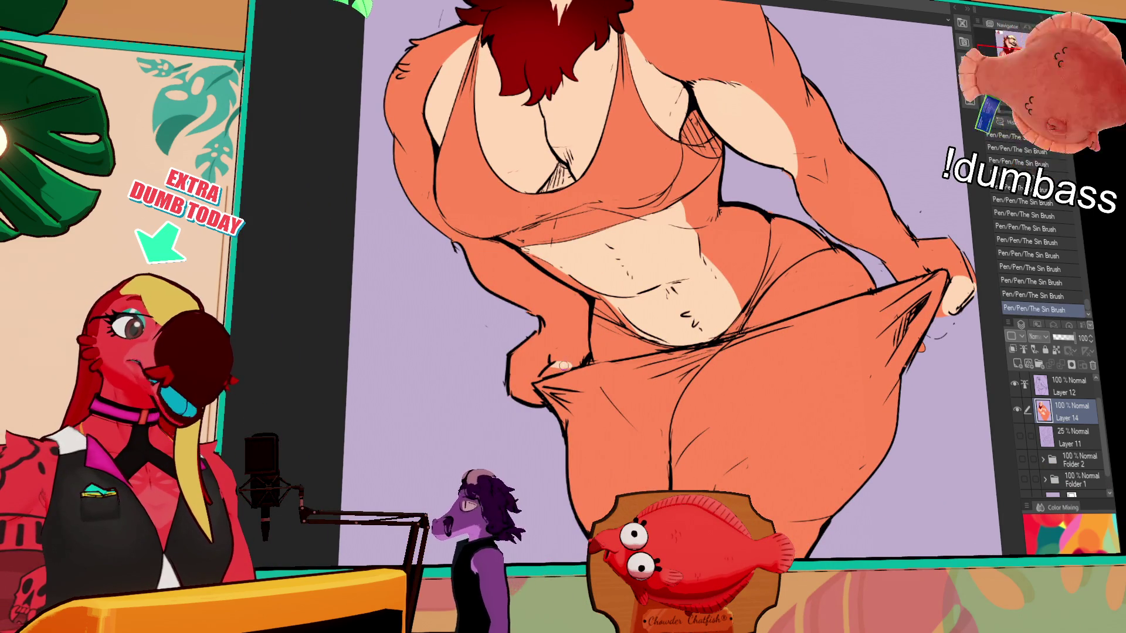
{"action": "left_click_drag", "start_coordinate": [564, 370], "coordinate": [581, 356]}
{"action": "key", "text": "ctrl+y"}
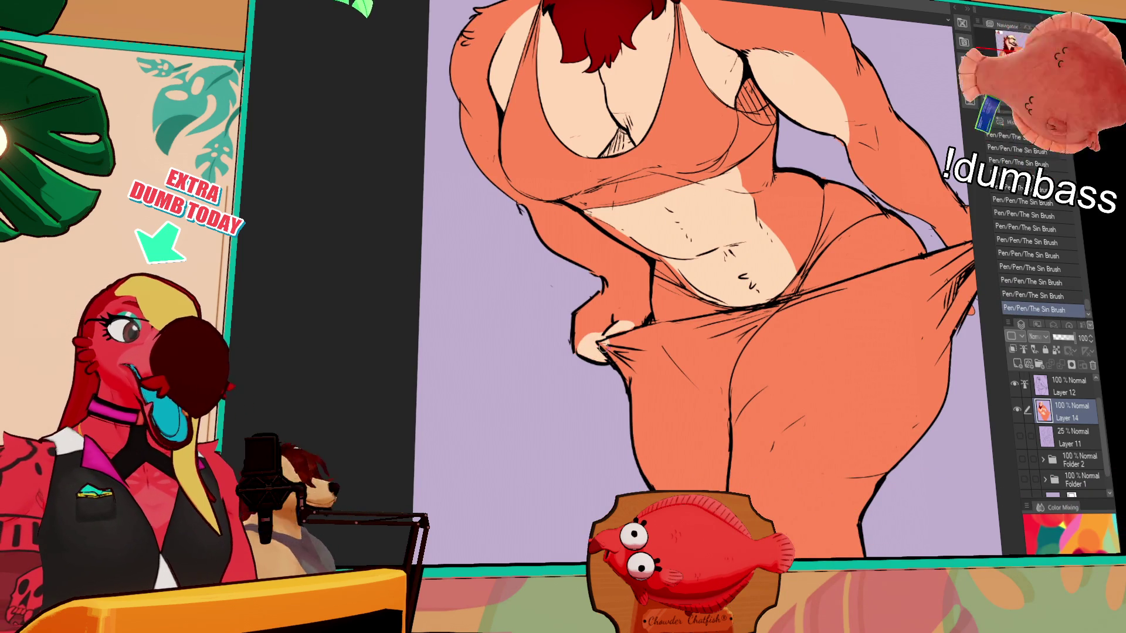
{"action": "left_click_drag", "start_coordinate": [814, 213], "coordinate": [815, 221]}
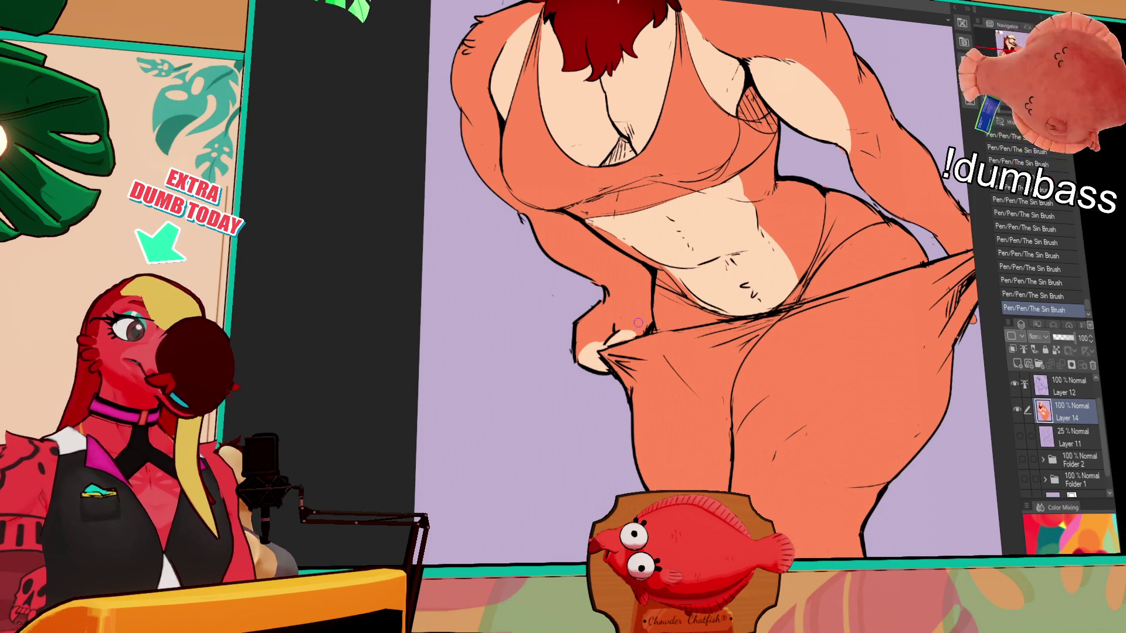
{"action": "left_click_drag", "start_coordinate": [779, 268], "coordinate": [778, 378]}
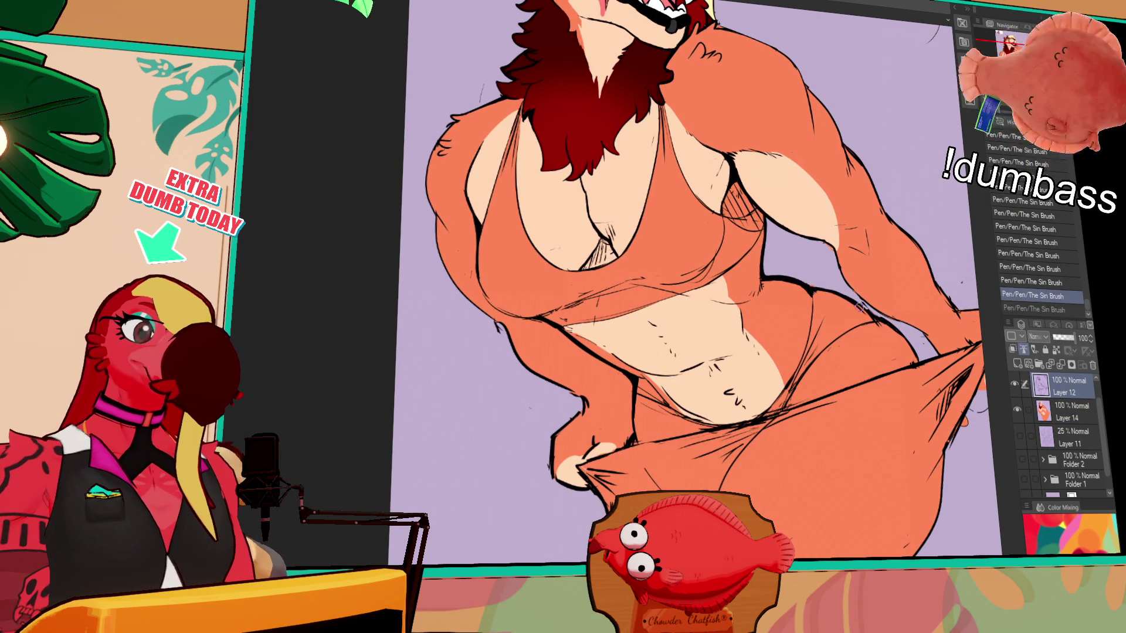
Erase stray bits and add small pen touch-ups to the line art on Layer 12
{"action": "mouse_move", "coordinate": [869, 315]}
{"action": "left_mouse_down"}
{"action": "mouse_move", "coordinate": [968, 307]}
{"action": "mouse_move", "coordinate": [919, 370]}
{"action": "left_mouse_up"}
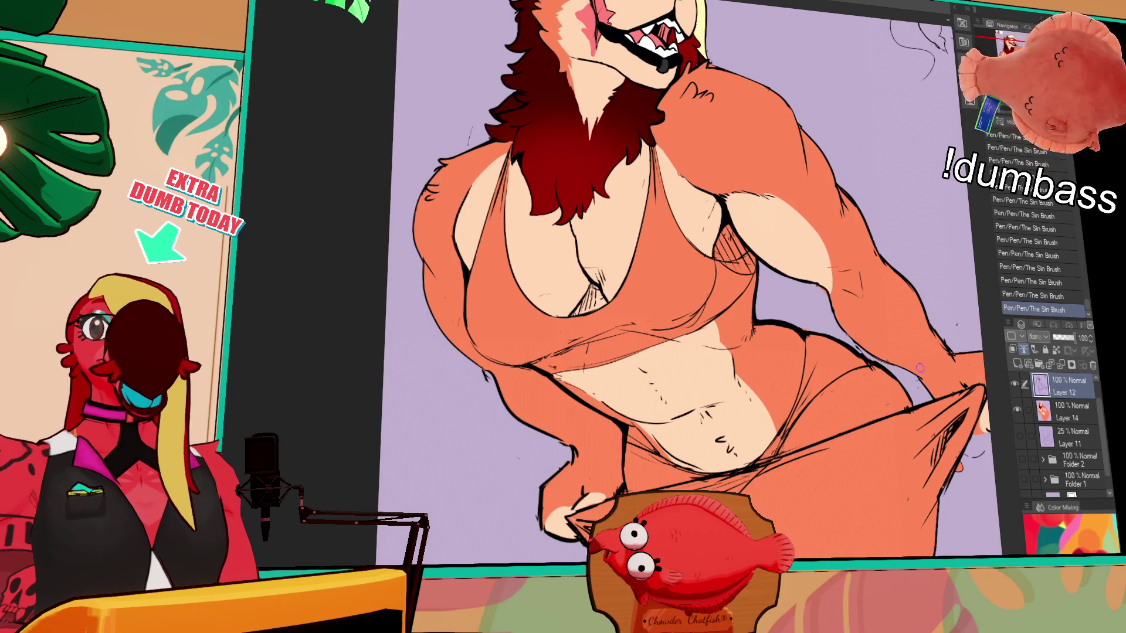
{"action": "scroll", "coordinate": [699, 339], "scroll_direction": "up", "scroll_amount": 1}
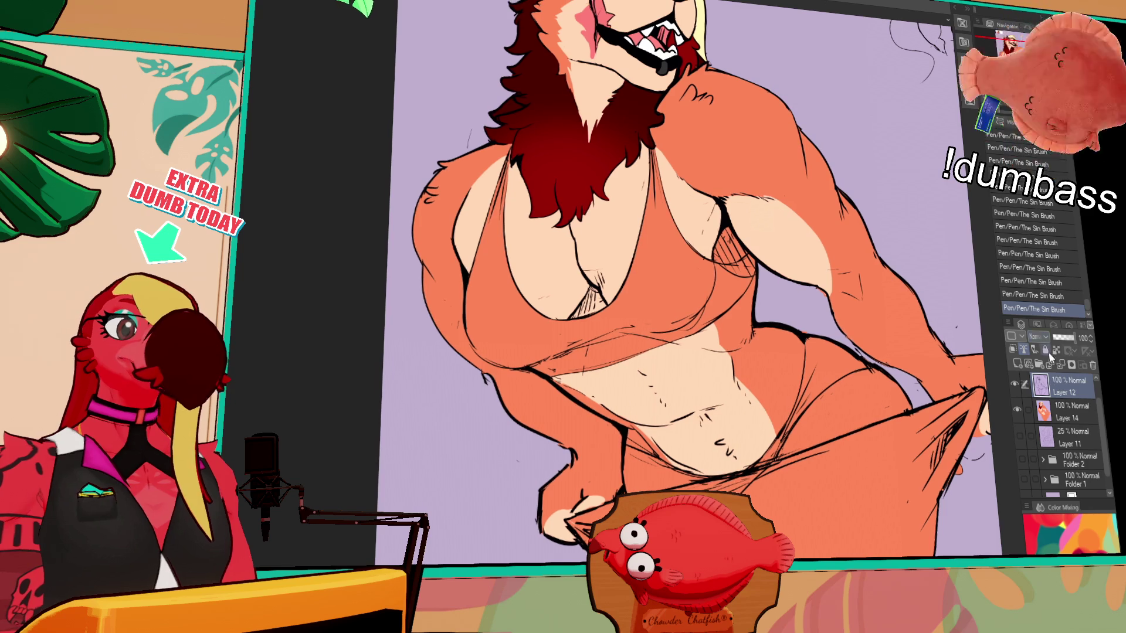
{"action": "mouse_move", "coordinate": [866, 238]}
{"action": "left_mouse_down"}
{"action": "mouse_move", "coordinate": [835, 191]}
{"action": "mouse_move", "coordinate": [855, 244]}
{"action": "left_mouse_up"}
{"action": "mouse_move", "coordinate": [724, 296]}
{"action": "left_mouse_down"}
{"action": "mouse_move", "coordinate": [719, 340]}
{"action": "mouse_move", "coordinate": [737, 329]}
{"action": "left_mouse_up"}
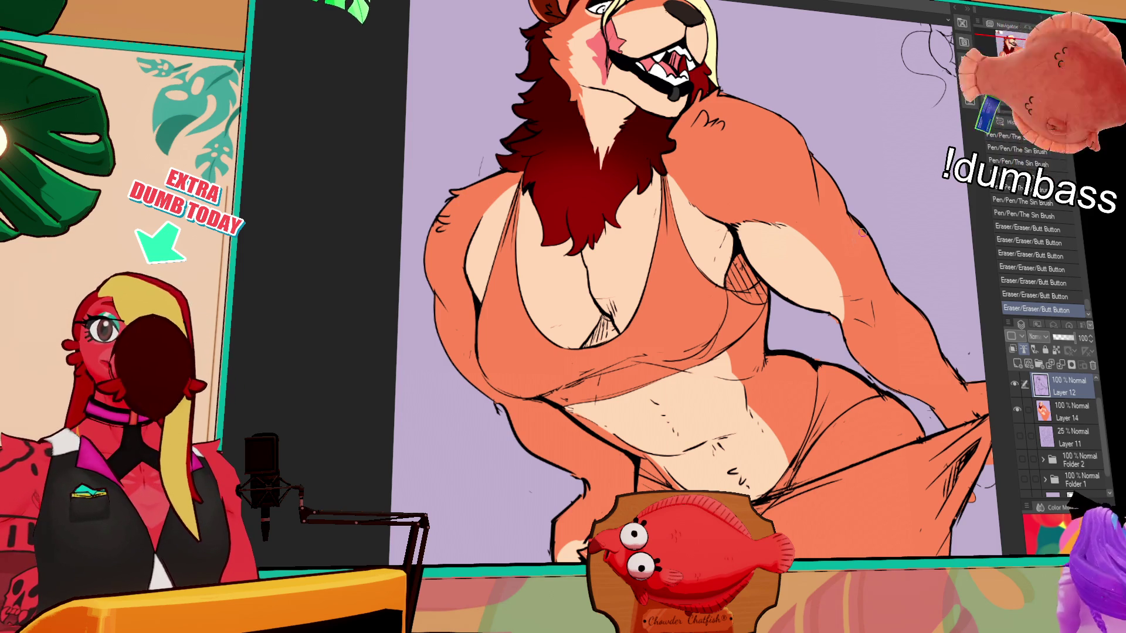
{"action": "left_click_drag", "start_coordinate": [704, 352], "coordinate": [674, 215]}
{"action": "mouse_move", "coordinate": [697, 466]}
{"action": "left_mouse_down"}
{"action": "mouse_move", "coordinate": [698, 453]}
{"action": "mouse_move", "coordinate": [696, 476]}
{"action": "left_mouse_up"}
{"action": "mouse_move", "coordinate": [774, 317]}
{"action": "left_mouse_down"}
{"action": "mouse_move", "coordinate": [798, 302]}
{"action": "mouse_move", "coordinate": [807, 448]}
{"action": "left_mouse_up"}
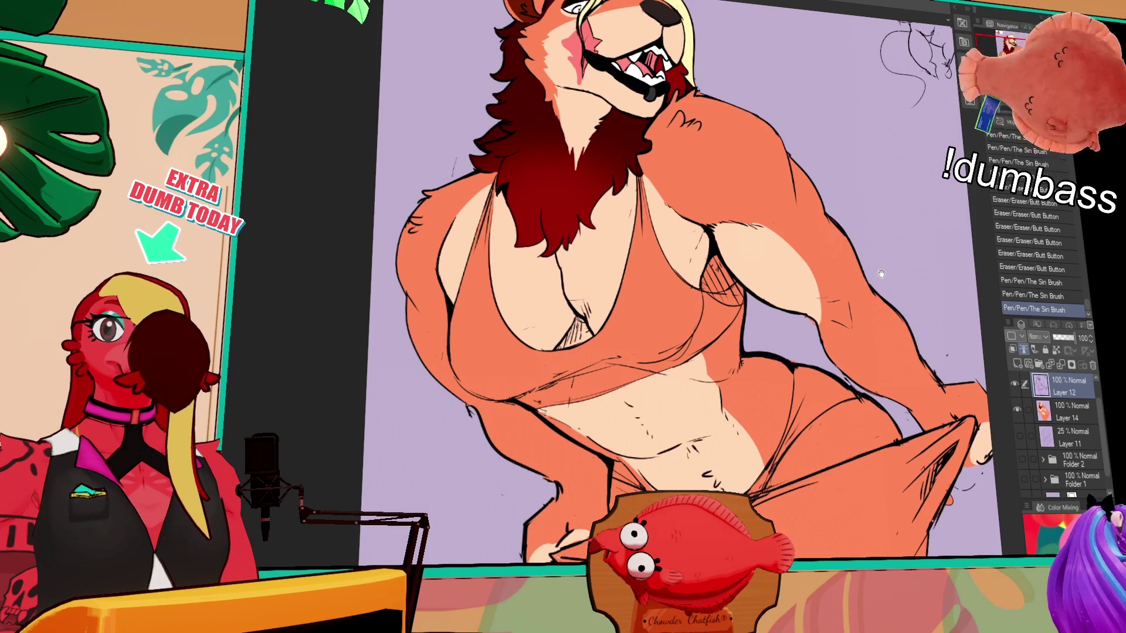
{"action": "mouse_move", "coordinate": [881, 275]}
{"action": "left_mouse_down"}
{"action": "mouse_move", "coordinate": [850, 331]}
{"action": "mouse_move", "coordinate": [887, 371]}
{"action": "mouse_move", "coordinate": [876, 364]}
{"action": "left_mouse_up"}
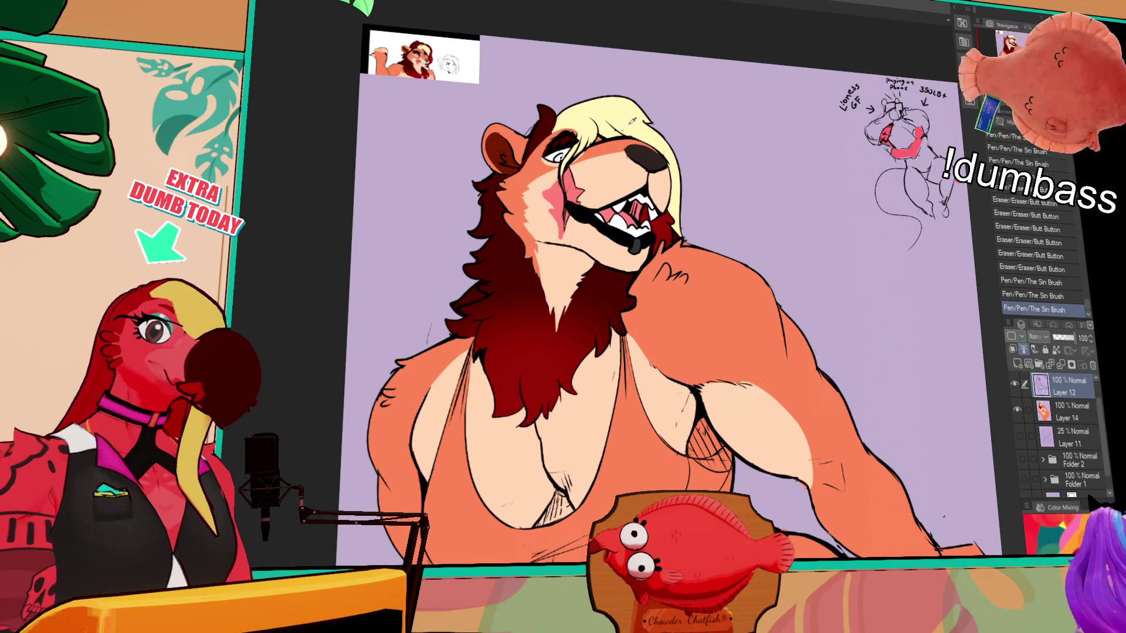
Paint a pale yellow highlight stroke on the red chest mane
{"action": "left_click", "coordinate": [536, 348]}
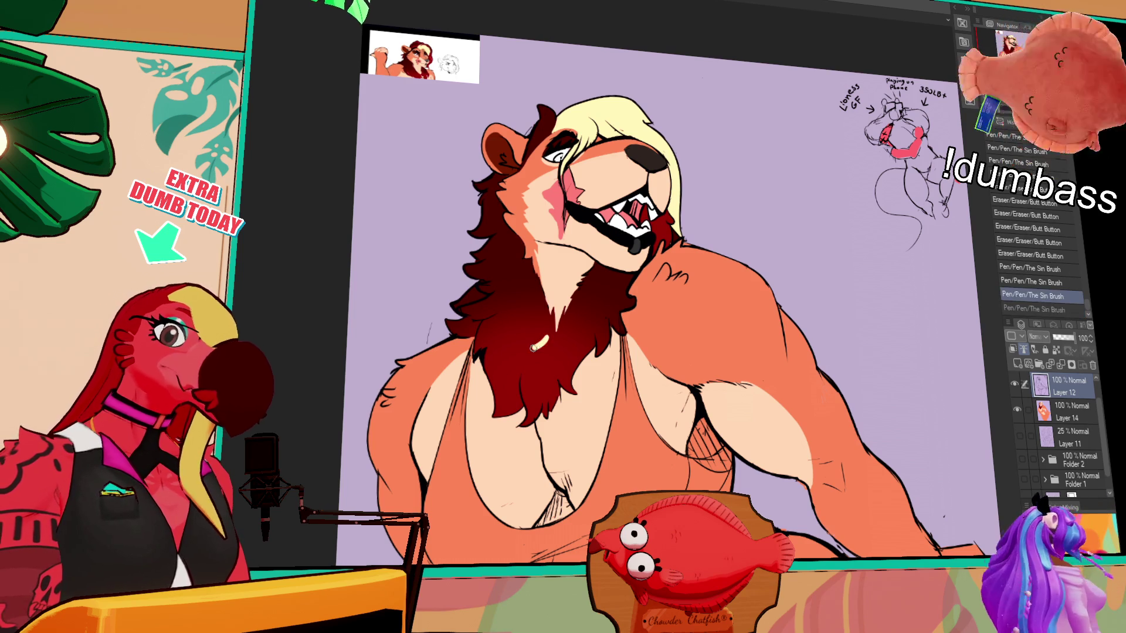
{"action": "key", "text": "ctrl+z"}
{"action": "left_click_drag", "start_coordinate": [537, 340], "coordinate": [535, 371]}
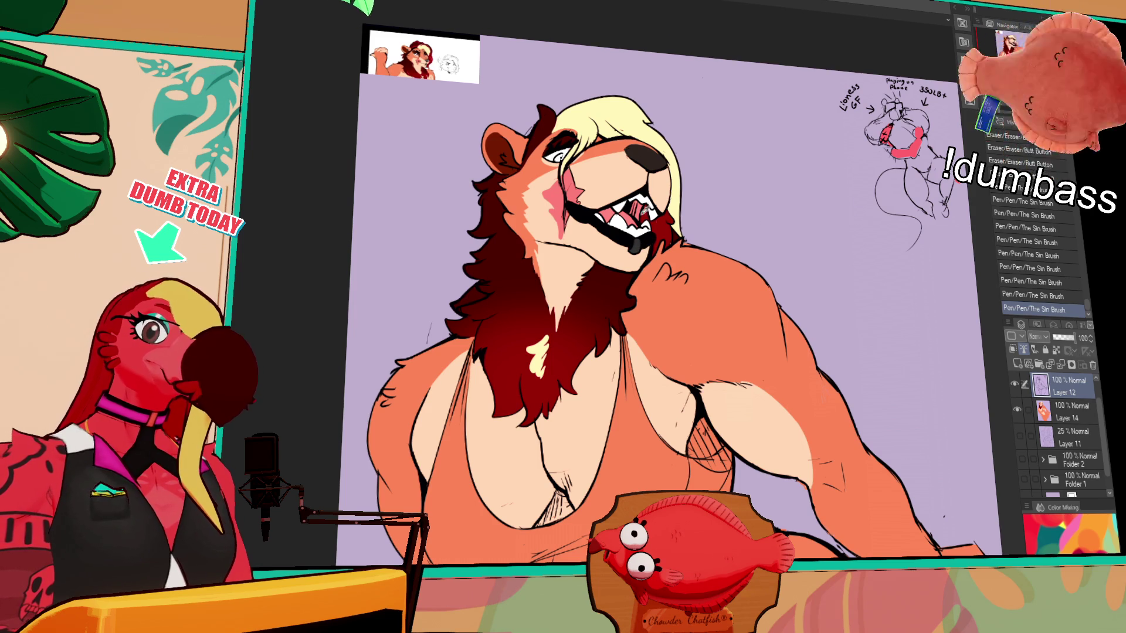
Cut the yellow highlight from the line art, paste it and merge it into the colour layer, then deselect
{"action": "left_click", "coordinate": [1016, 386]}
{"action": "left_click", "coordinate": [1016, 387]}
{"action": "left_click", "coordinate": [1018, 405]}
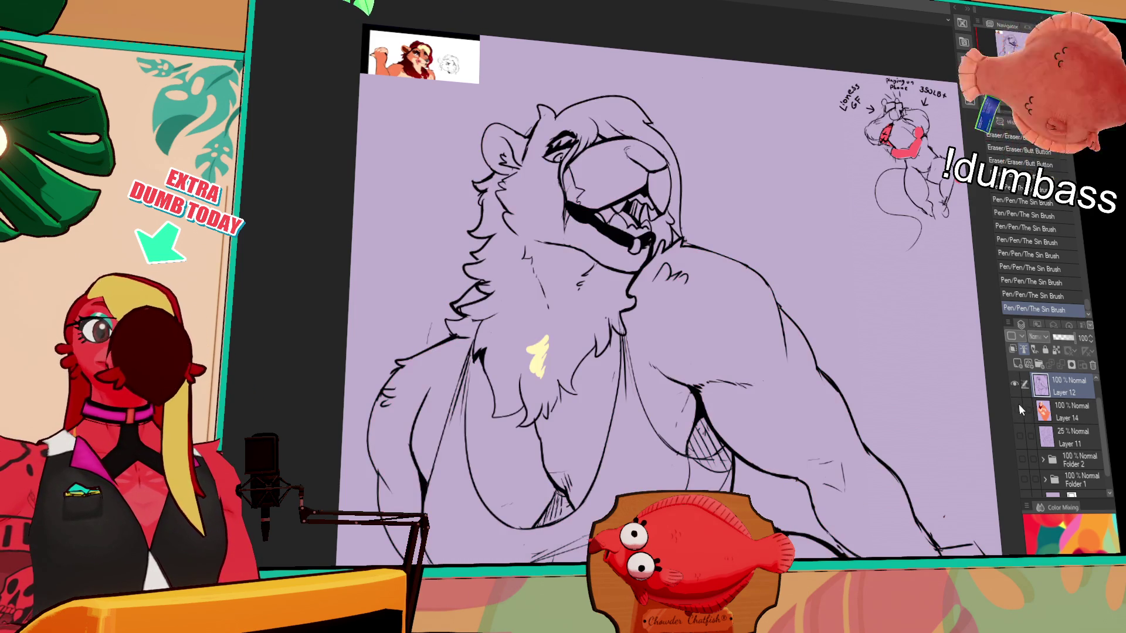
{"action": "left_click_drag", "start_coordinate": [939, 455], "coordinate": [498, 280]}
{"action": "key", "text": "ctrl+x"}
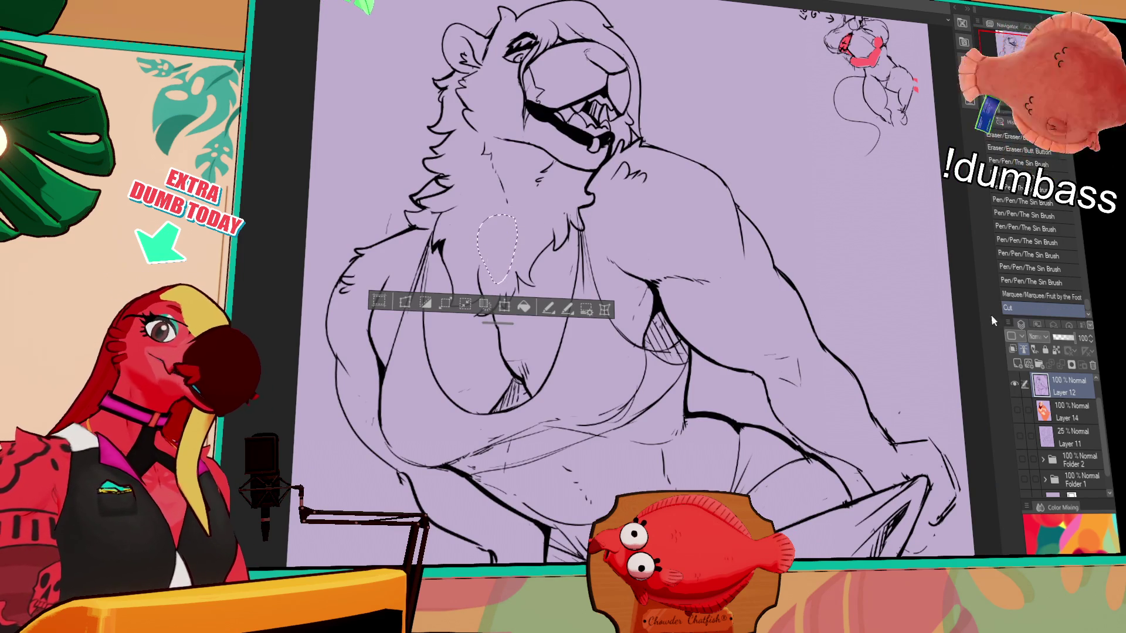
{"action": "left_click", "coordinate": [1018, 406]}
{"action": "key", "text": "ctrl+v"}
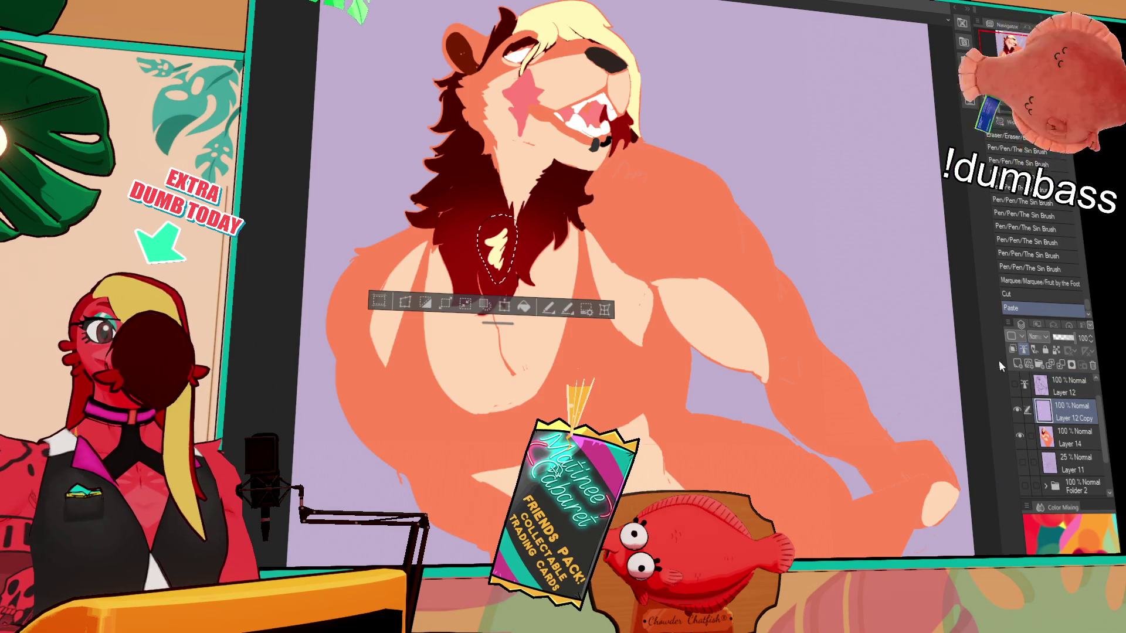
{"action": "key", "text": "ctrl+e"}
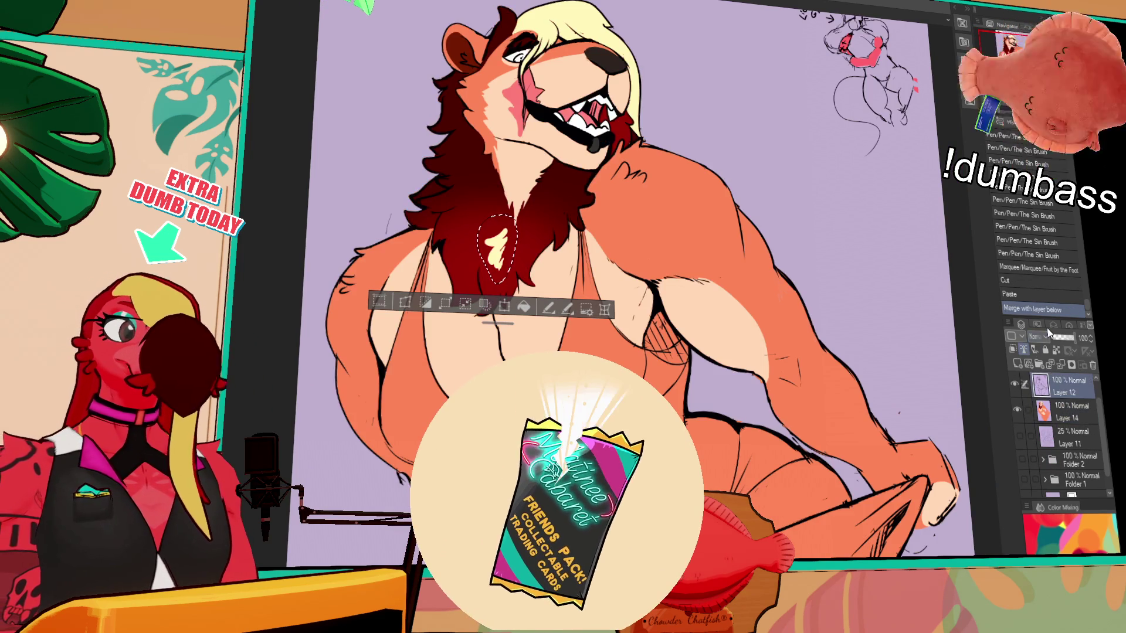
{"action": "left_click_drag", "start_coordinate": [652, 104], "coordinate": [754, 214]}
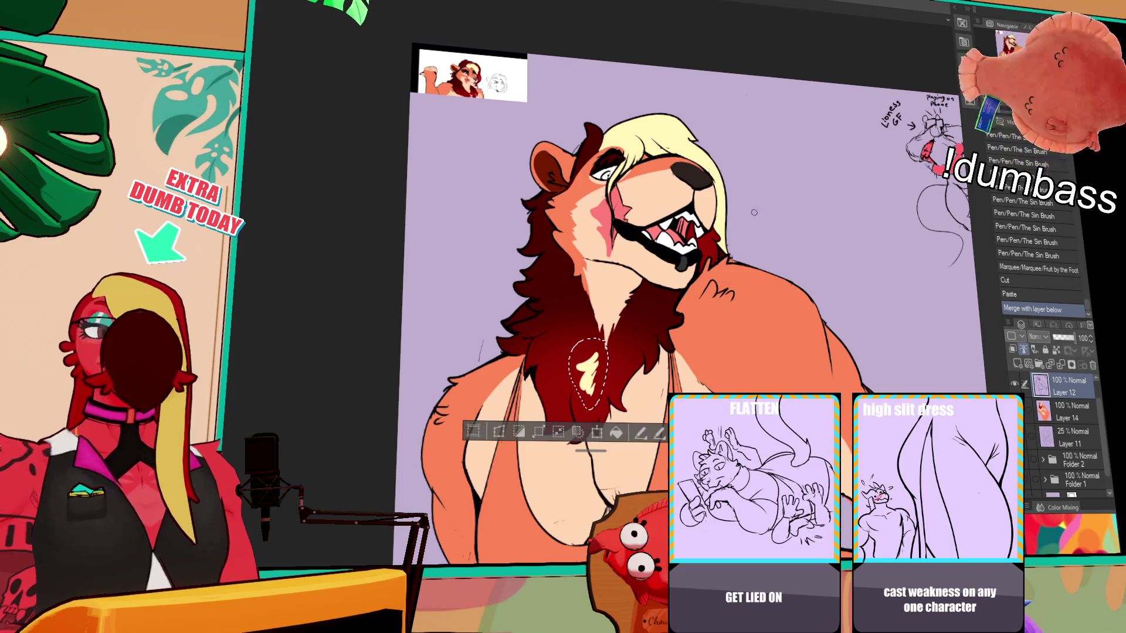
{"action": "key", "text": "ctrl+d"}
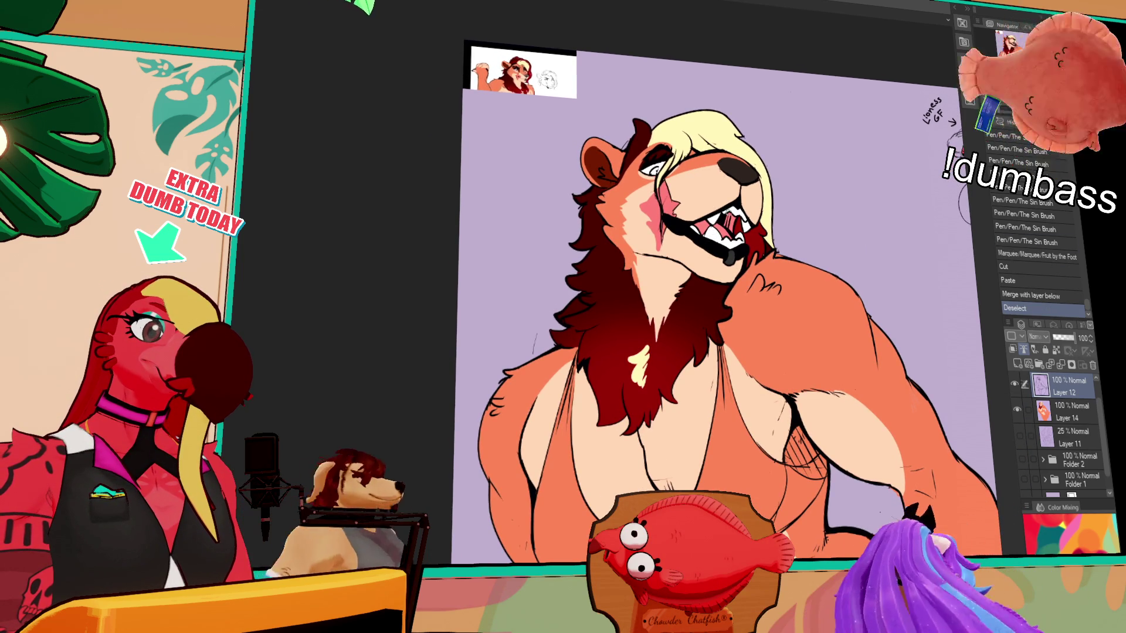
Add a couple of brush strokes on the drawing, keeping them after an undo/redo check
{"action": "left_click", "coordinate": [882, 525]}
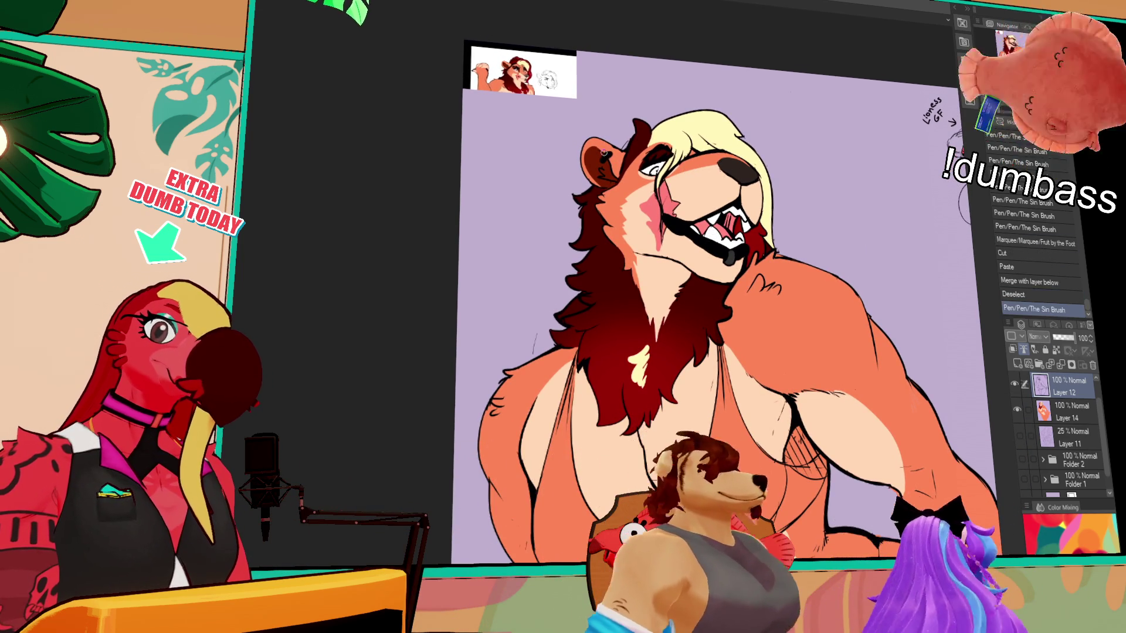
{"action": "key", "text": "ctrl+z"}
{"action": "key", "text": "ctrl+y"}
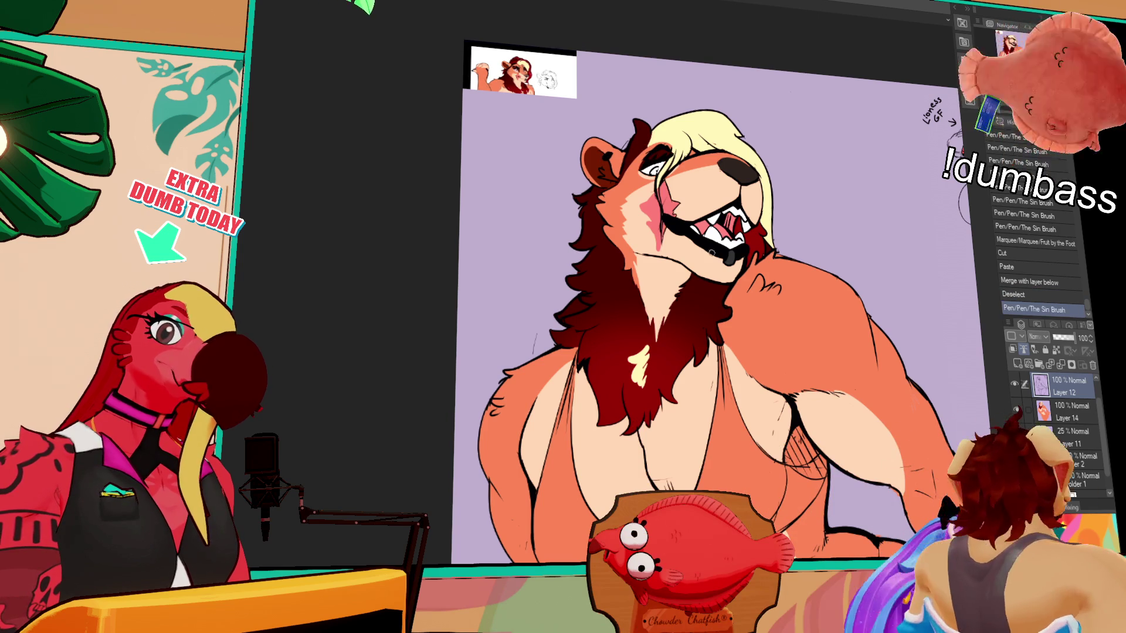
{"action": "left_click", "coordinate": [811, 326]}
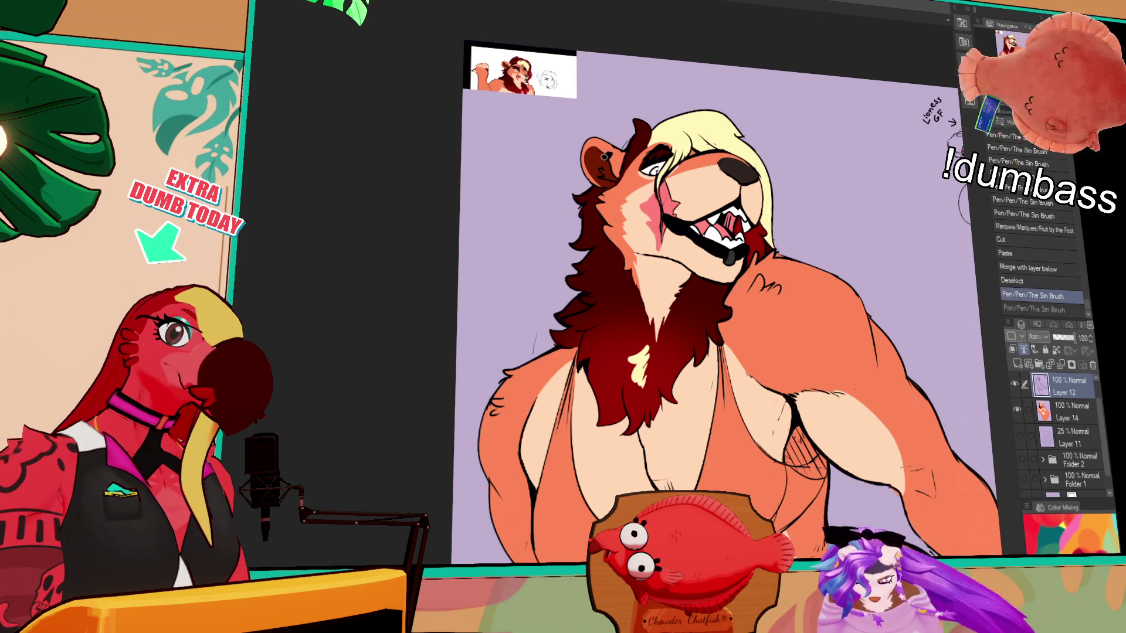
{"action": "left_click_drag", "start_coordinate": [812, 325], "coordinate": [772, 181]}
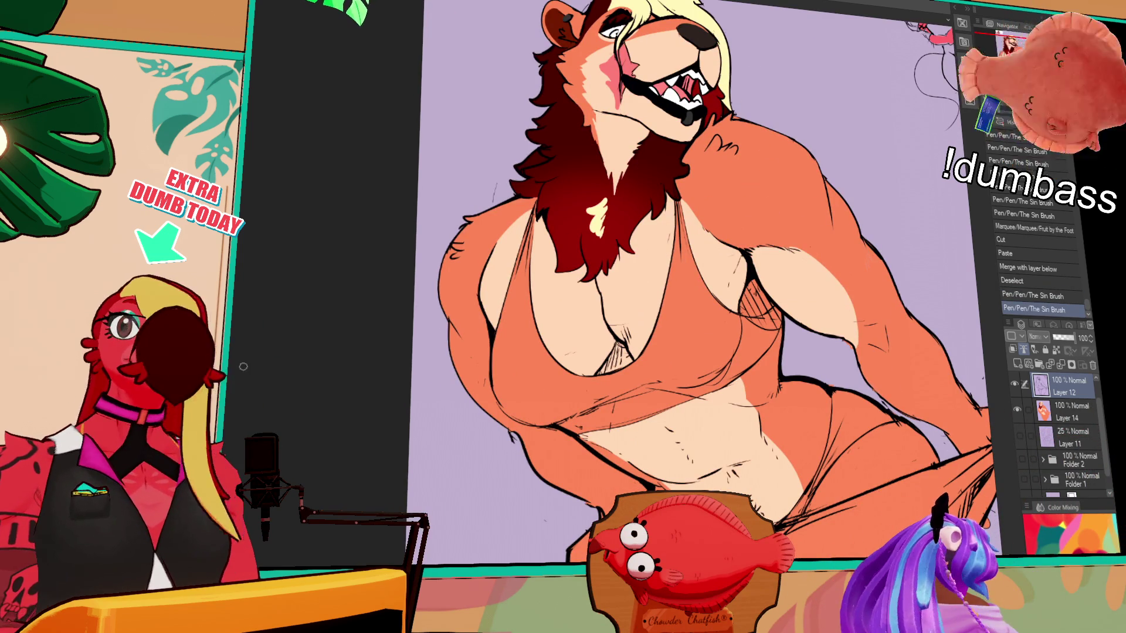
On Layer 14, fill the sports top solid blue and add small strokes beneath it
{"action": "key", "text": "alt+bracketleft"}
{"action": "left_click", "coordinate": [573, 407]}
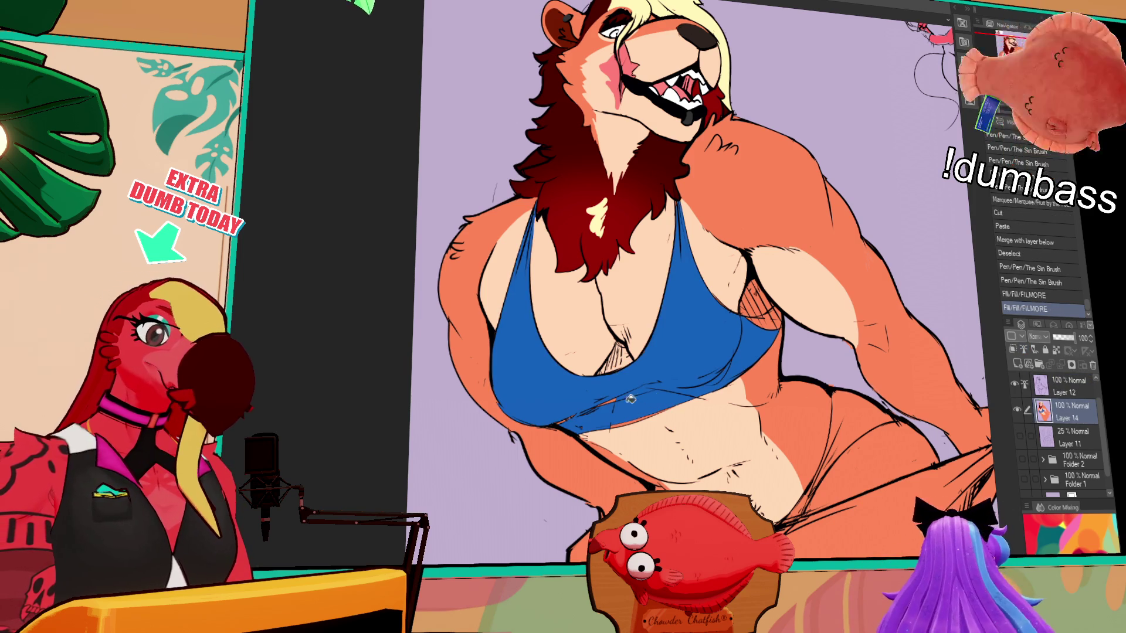
{"action": "mouse_move", "coordinate": [573, 407]}
{"action": "left_mouse_down"}
{"action": "mouse_move", "coordinate": [594, 424]}
{"action": "mouse_move", "coordinate": [673, 404]}
{"action": "mouse_move", "coordinate": [606, 425]}
{"action": "mouse_move", "coordinate": [729, 366]}
{"action": "left_mouse_up"}
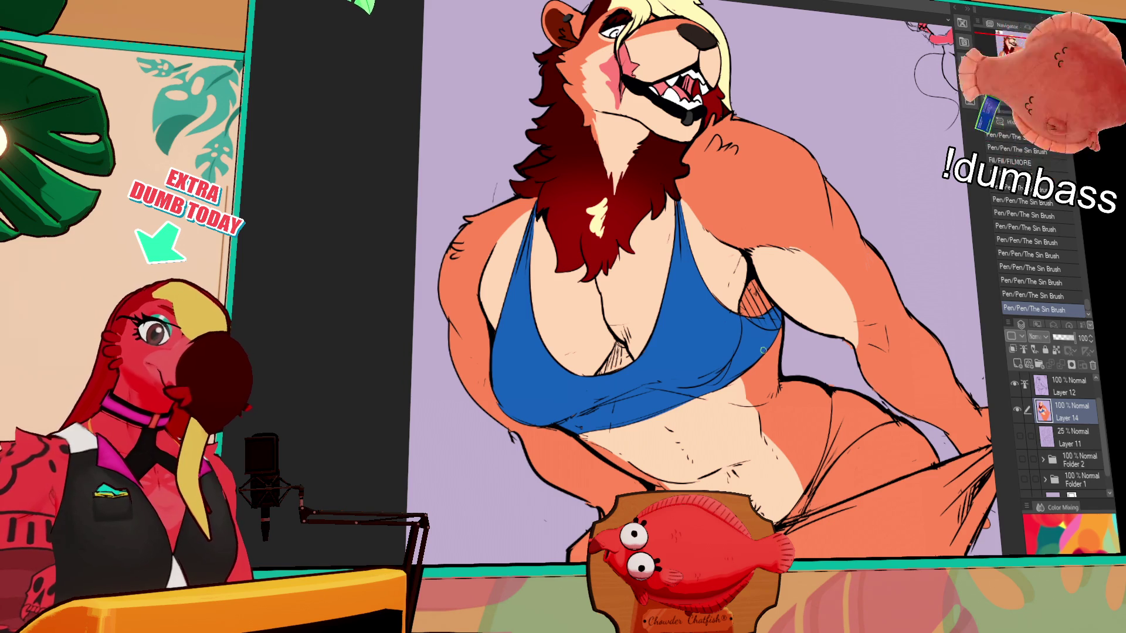
{"action": "left_click_drag", "start_coordinate": [762, 351], "coordinate": [810, 364]}
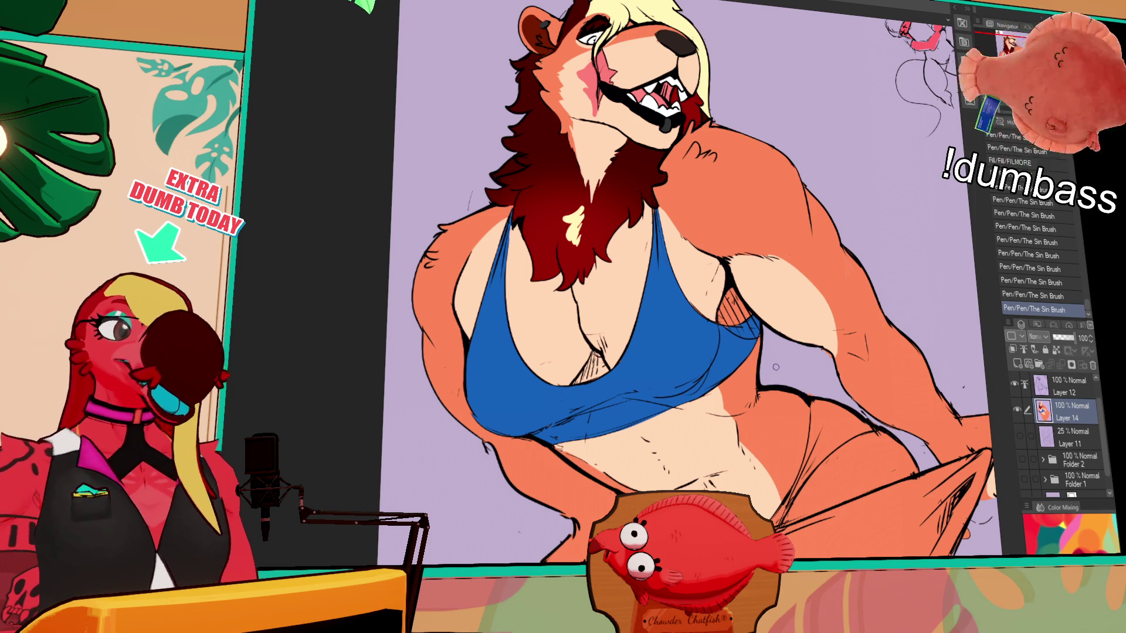
{"action": "left_click_drag", "start_coordinate": [840, 445], "coordinate": [749, 457]}
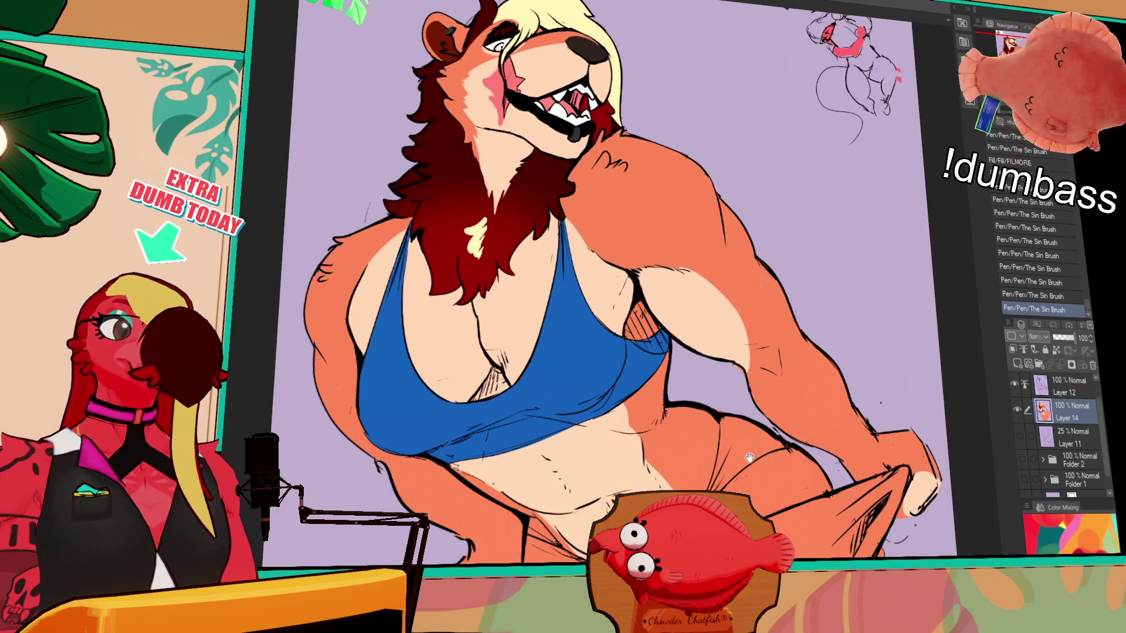
Back on Layer 12, erase small stray bits of the line art
{"action": "left_click", "coordinate": [1053, 387]}
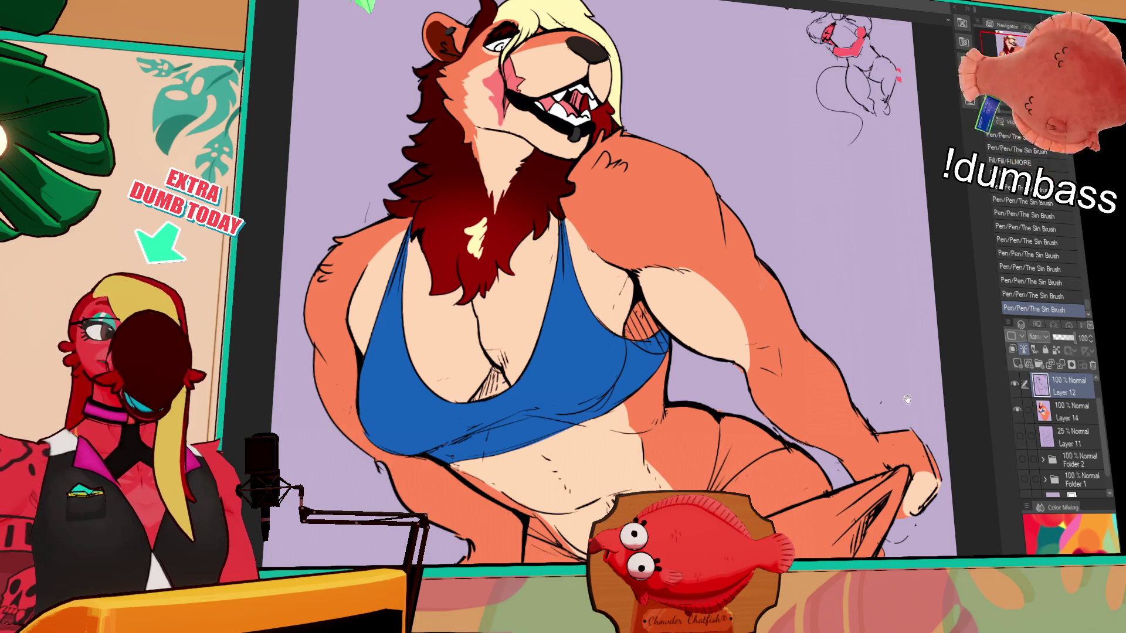
{"action": "left_click_drag", "start_coordinate": [906, 401], "coordinate": [853, 390]}
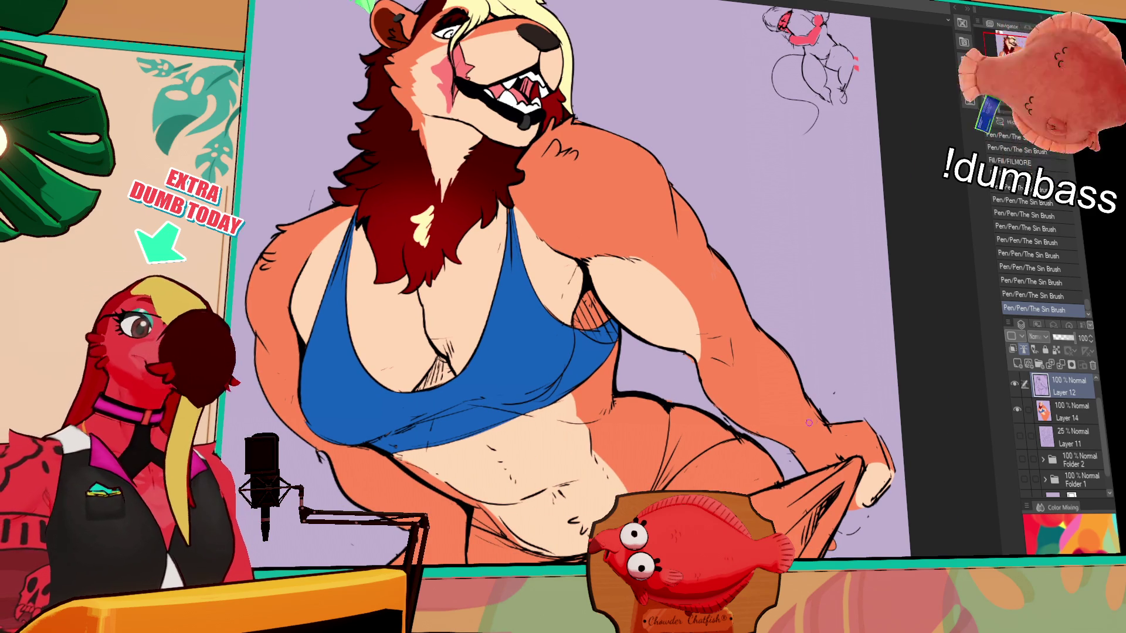
{"action": "key", "text": "e"}
{"action": "left_click", "coordinate": [827, 376]}
{"action": "left_click", "coordinate": [828, 375]}
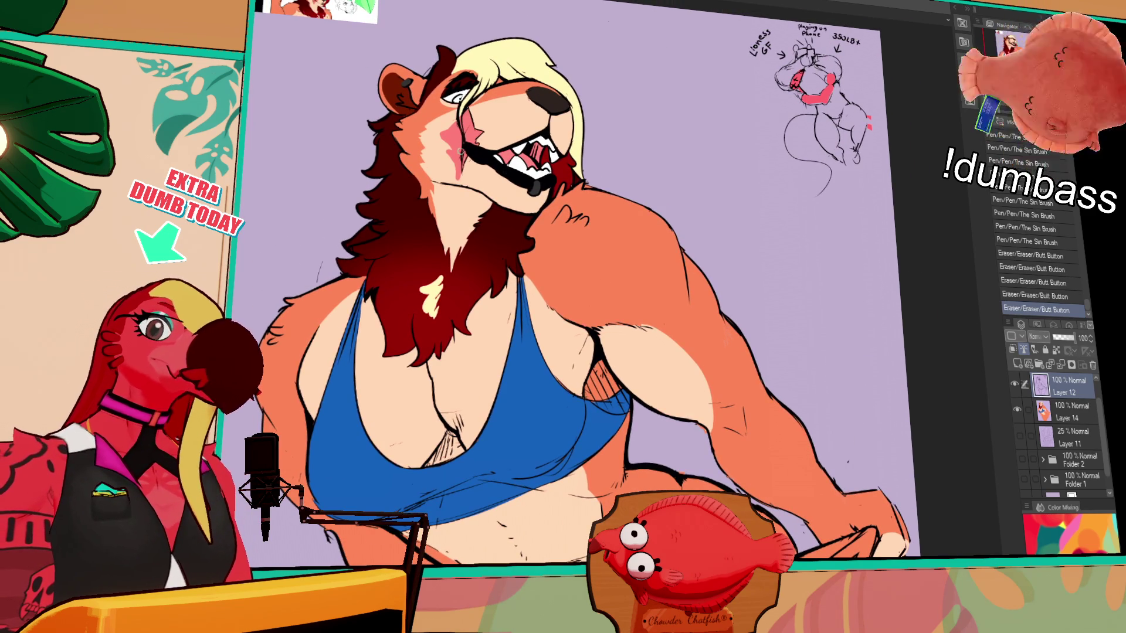
{"action": "left_click_drag", "start_coordinate": [823, 364], "coordinate": [677, 409]}
{"action": "scroll", "coordinate": [616, 413], "scroll_direction": "down", "scroll_amount": 3}
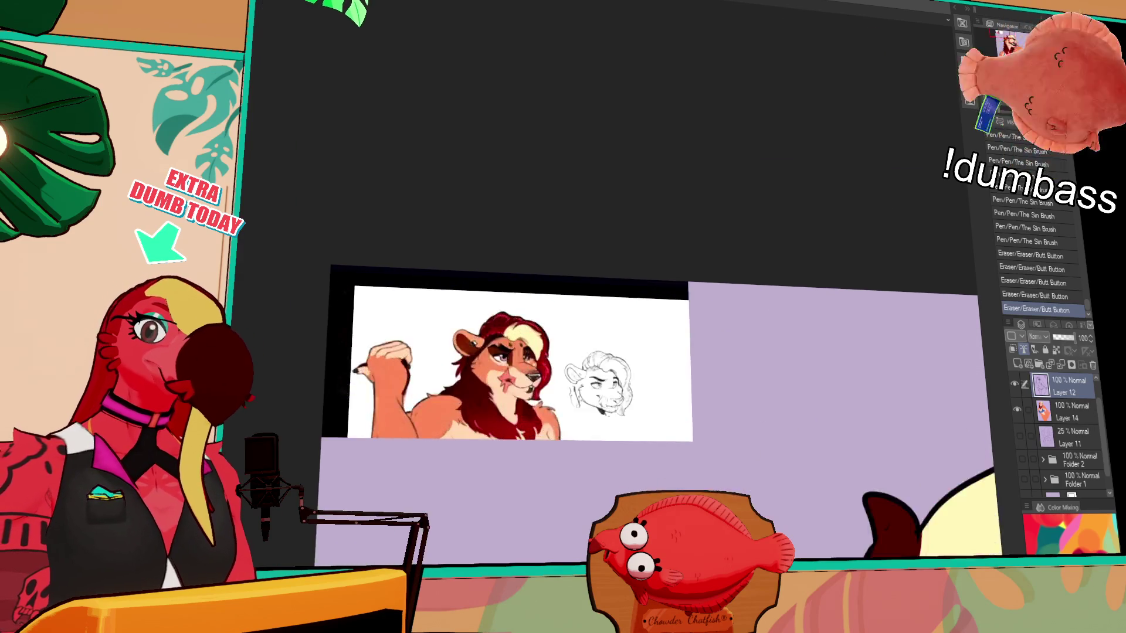
{"action": "scroll", "coordinate": [616, 414], "scroll_direction": "up", "scroll_amount": 1}
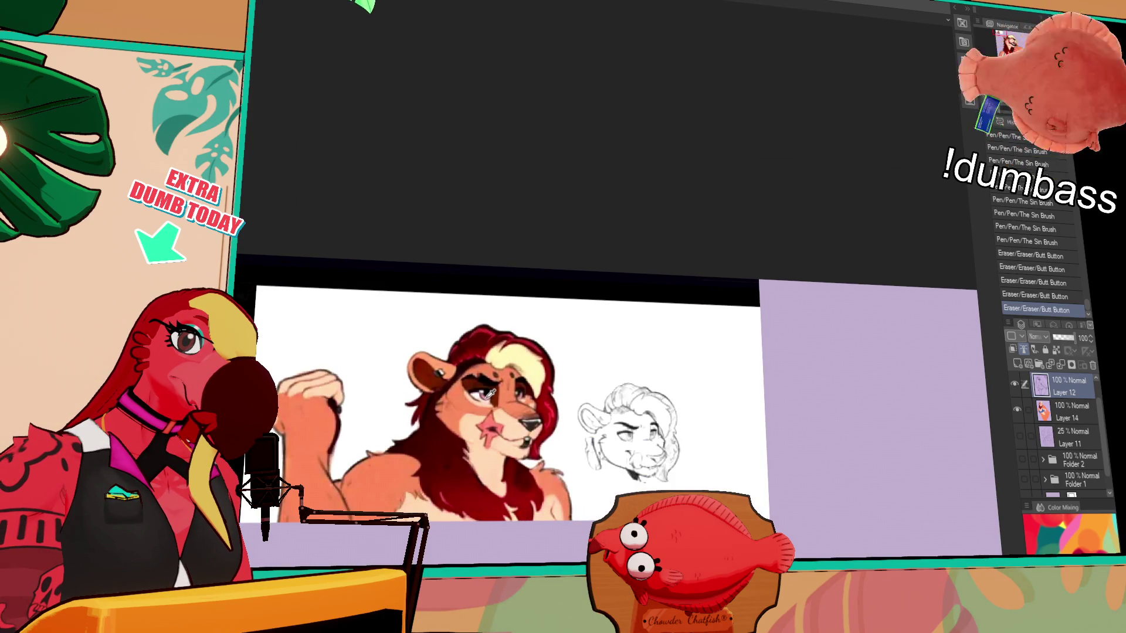
{"action": "scroll", "coordinate": [660, 396], "scroll_direction": "up", "scroll_amount": 5}
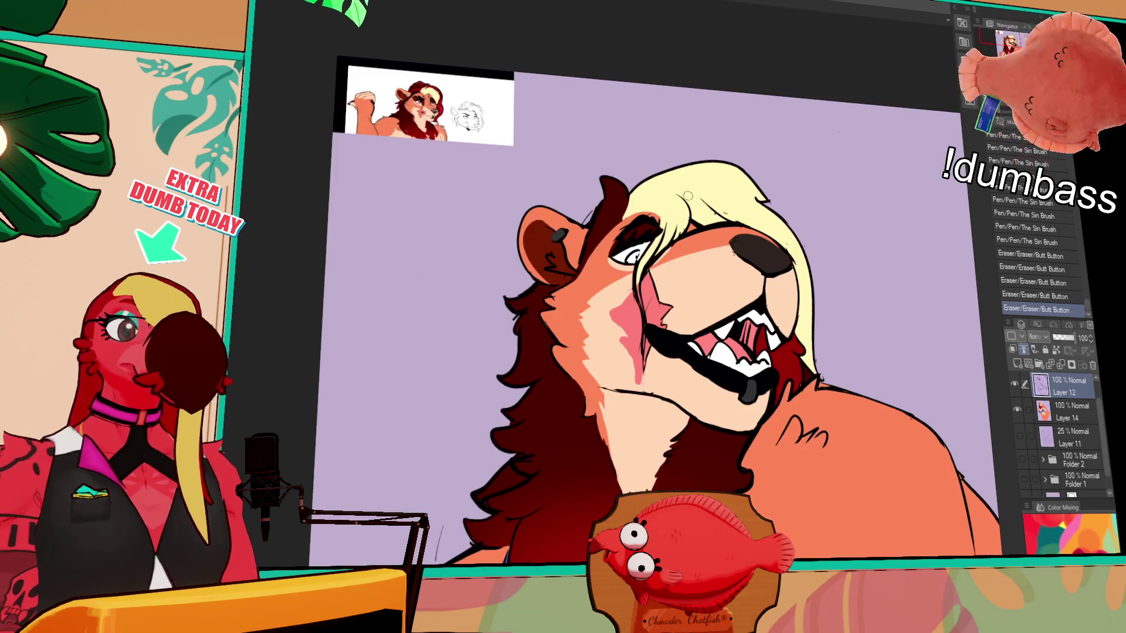
{"action": "mouse_move", "coordinate": [627, 252]}
{"action": "left_mouse_down"}
{"action": "mouse_move", "coordinate": [641, 264]}
{"action": "mouse_move", "coordinate": [646, 246]}
{"action": "mouse_move", "coordinate": [665, 246]}
{"action": "mouse_move", "coordinate": [642, 253]}
{"action": "left_mouse_up"}
{"action": "key", "text": "ctrl+z"}
{"action": "left_click", "coordinate": [1069, 411]}
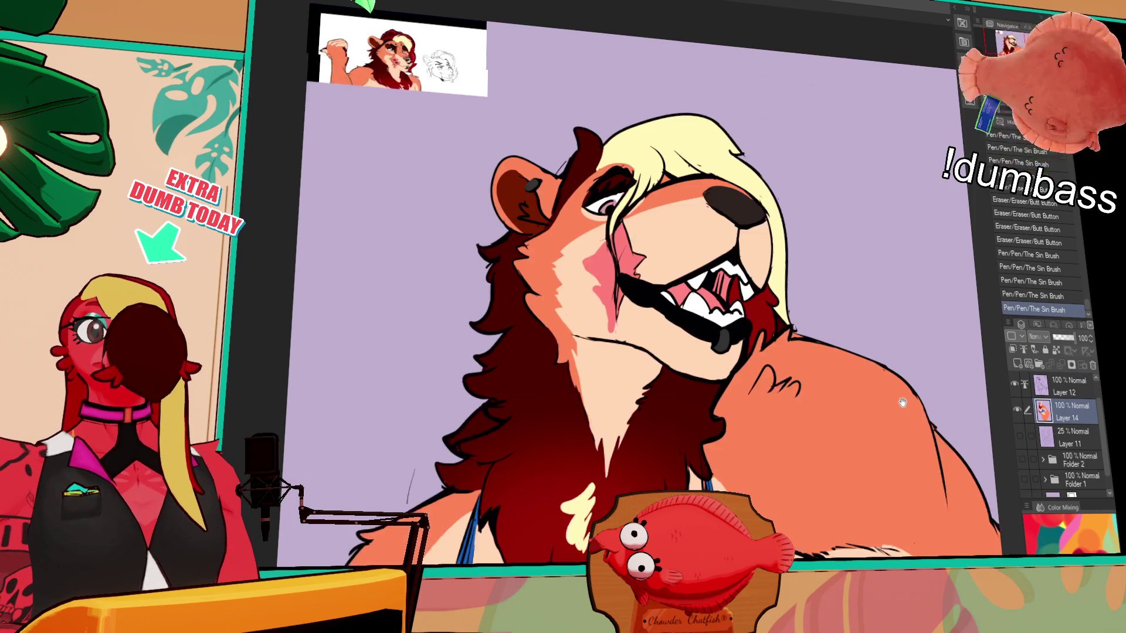
{"action": "left_click_drag", "start_coordinate": [959, 517], "coordinate": [922, 459]}
{"action": "scroll", "coordinate": [921, 459], "scroll_direction": "down", "scroll_amount": 2}
{"action": "scroll", "coordinate": [921, 459], "scroll_direction": "down", "scroll_amount": 2}
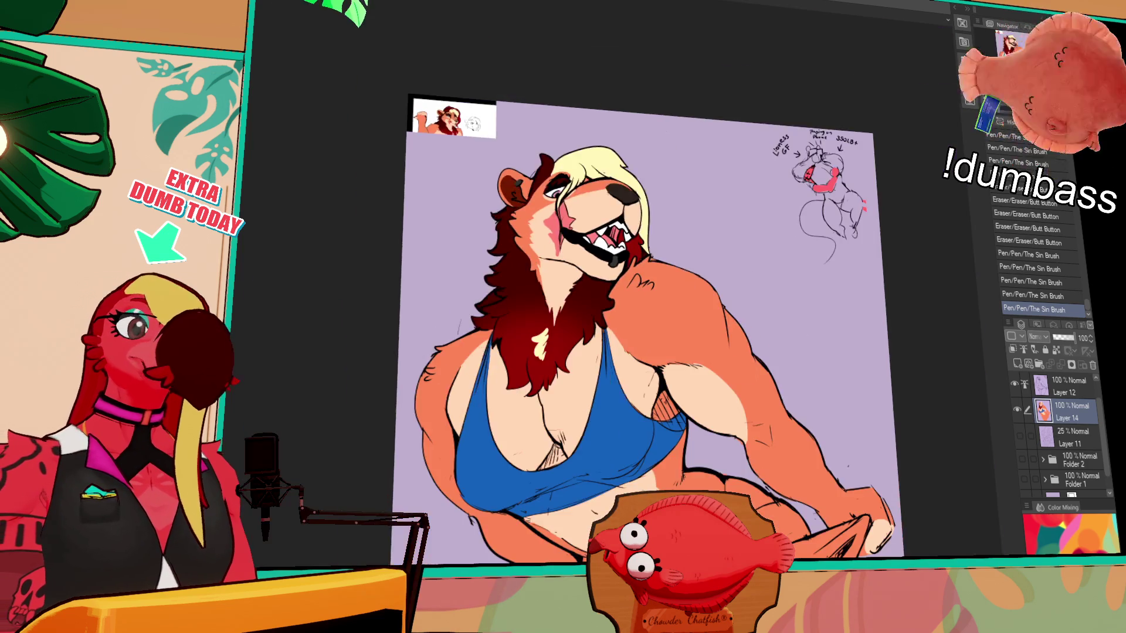
{"action": "scroll", "coordinate": [797, 170], "scroll_direction": "up", "scroll_amount": 1}
{"action": "left_click_drag", "start_coordinate": [798, 172], "coordinate": [789, 125]}
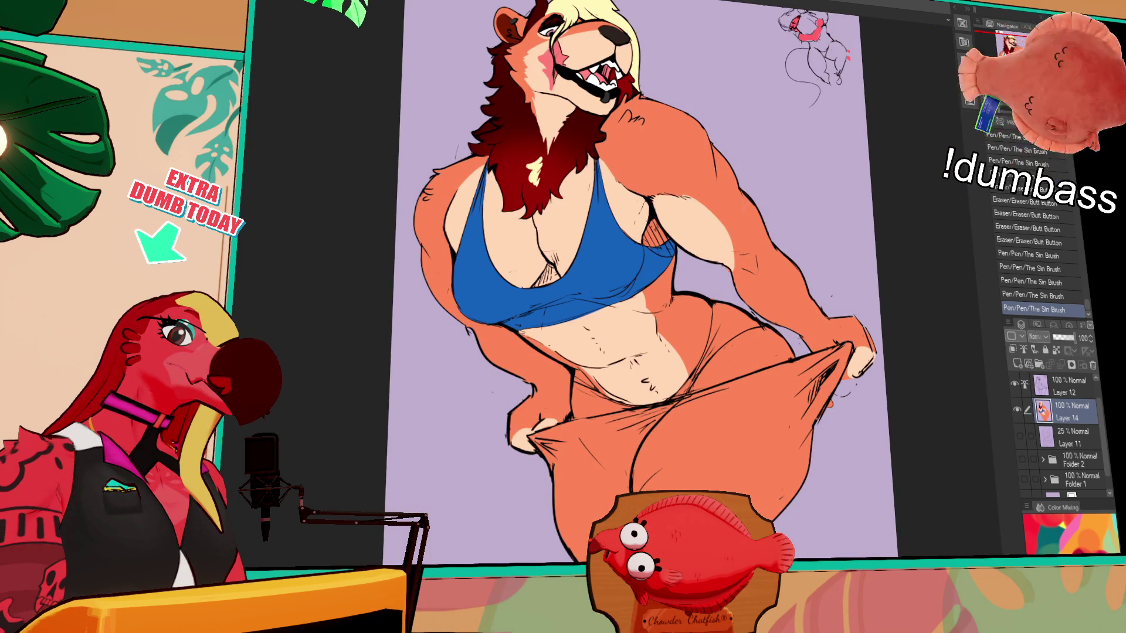
Fill the pulled-out pants dark navy and touch up the outline and waistband
{"action": "left_click", "coordinate": [709, 465]}
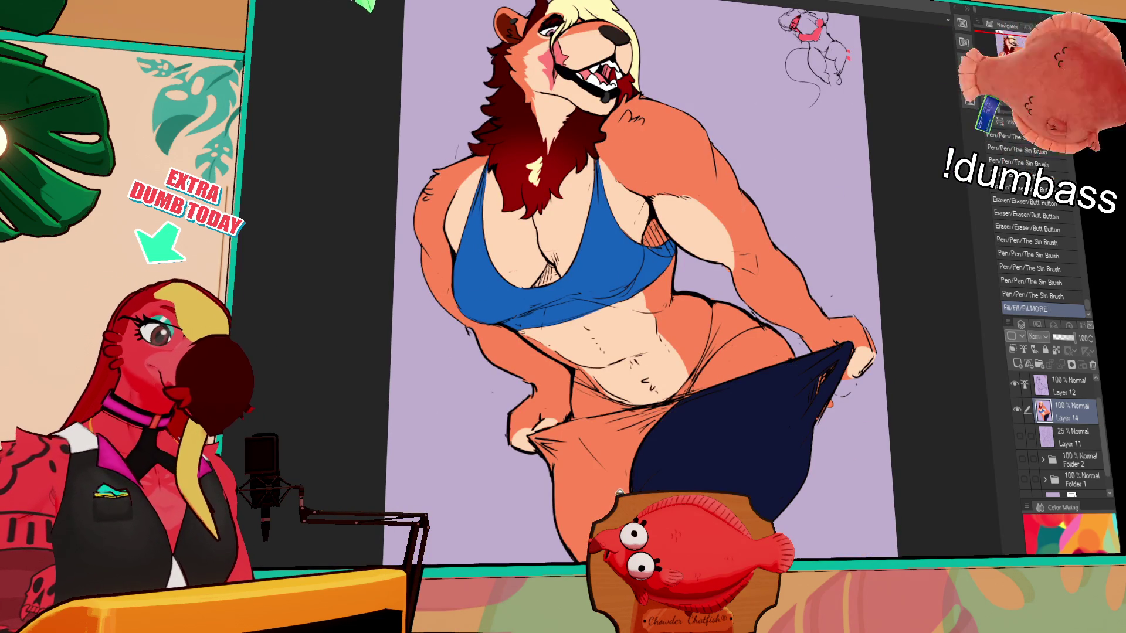
{"action": "left_click", "coordinate": [618, 493]}
{"action": "left_click_drag", "start_coordinate": [545, 440], "coordinate": [581, 457]}
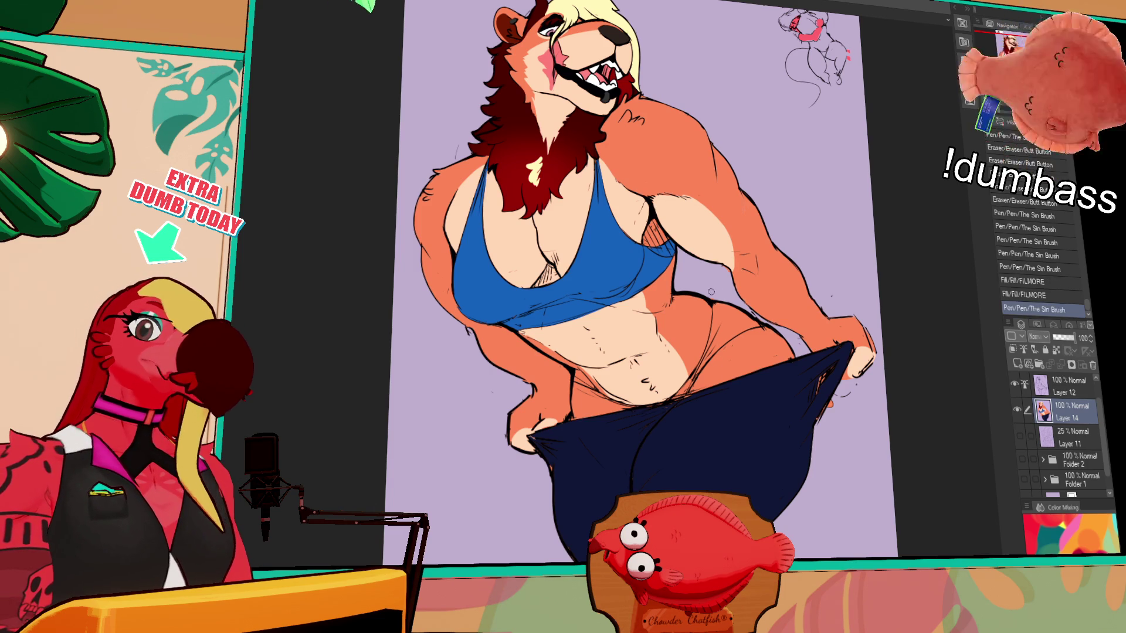
{"action": "mouse_move", "coordinate": [784, 409]}
{"action": "left_mouse_down"}
{"action": "mouse_move", "coordinate": [735, 373]}
{"action": "mouse_move", "coordinate": [775, 346]}
{"action": "left_mouse_up"}
{"action": "left_click_drag", "start_coordinate": [801, 303], "coordinate": [653, 355]}
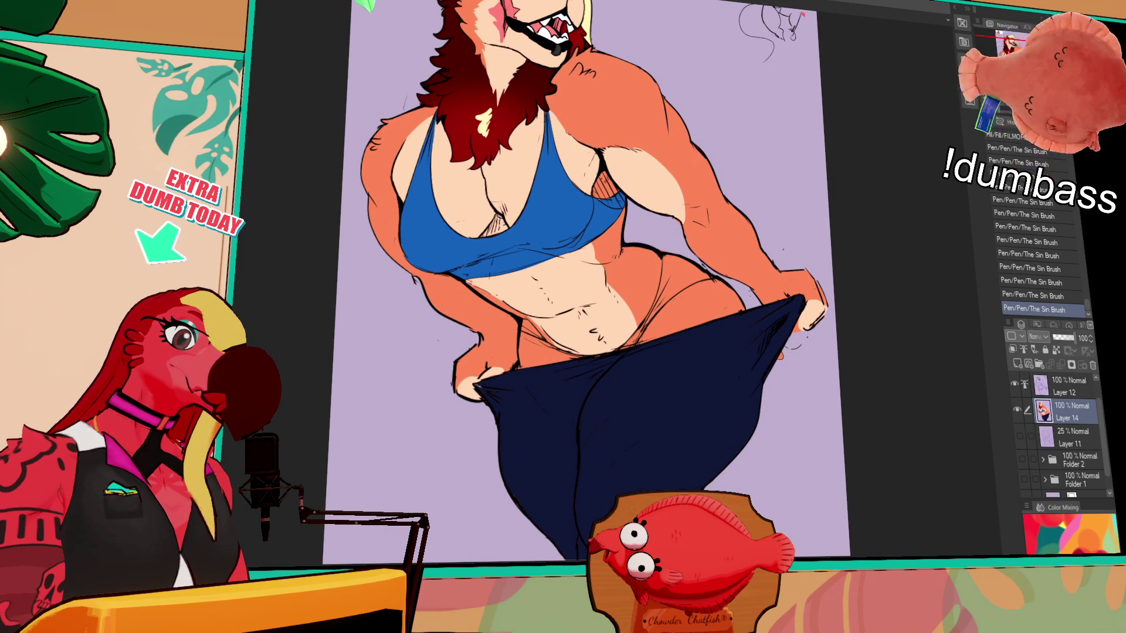
Fill the underwear black, close small pants gaps, and redraw a small waistband mark after undoing
{"action": "left_click", "coordinate": [684, 279]}
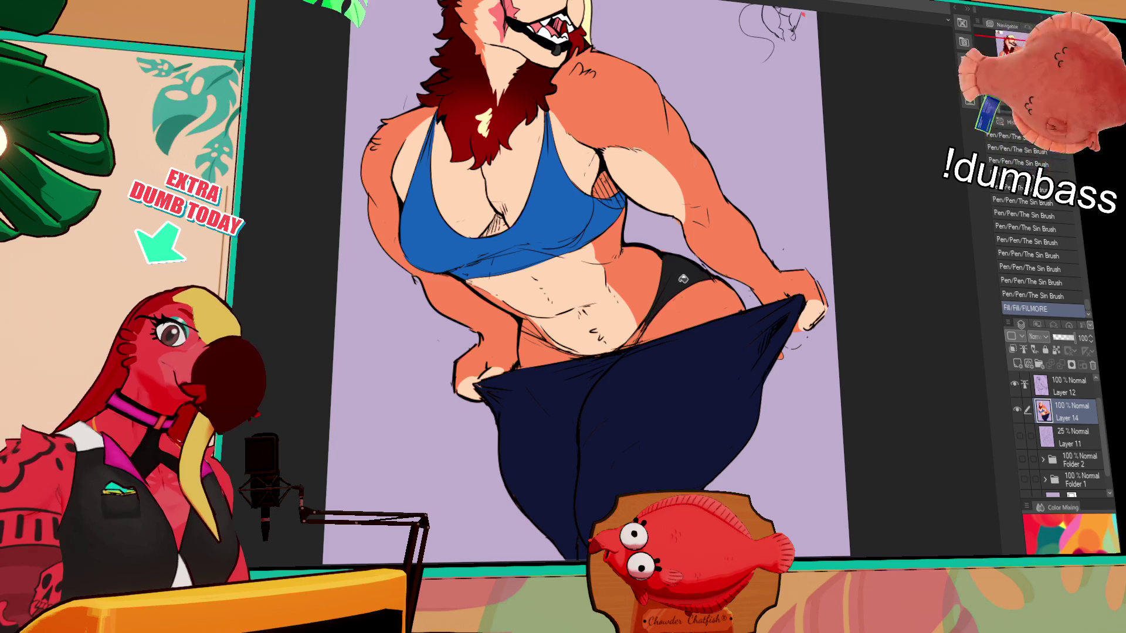
{"action": "left_click", "coordinate": [635, 336]}
{"action": "left_click", "coordinate": [619, 367]}
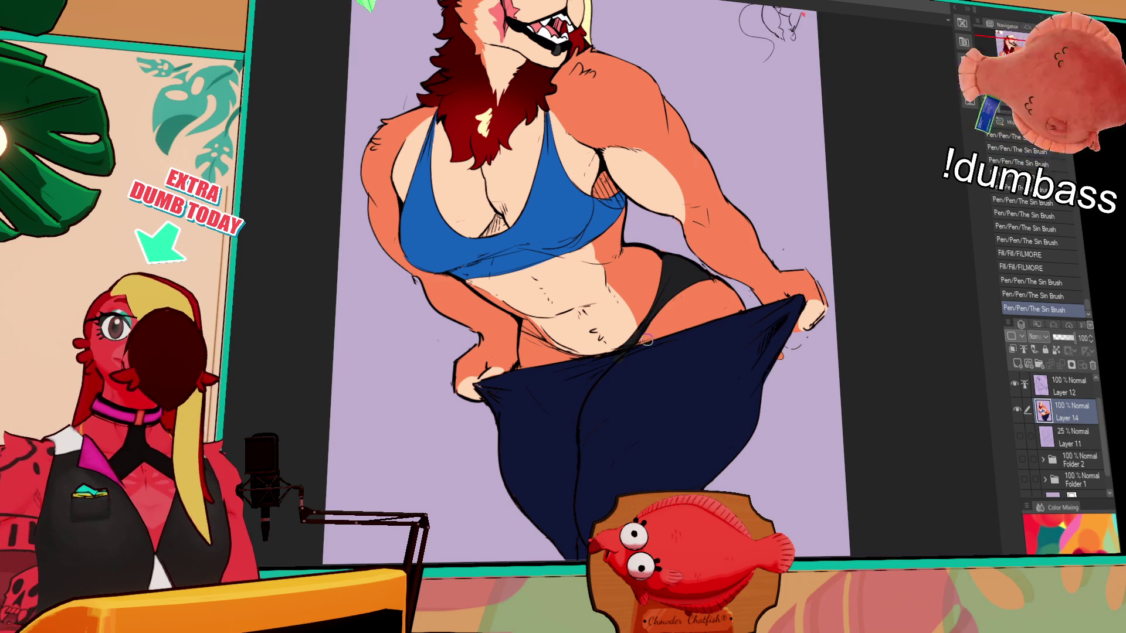
{"action": "left_click_drag", "start_coordinate": [619, 354], "coordinate": [708, 326]}
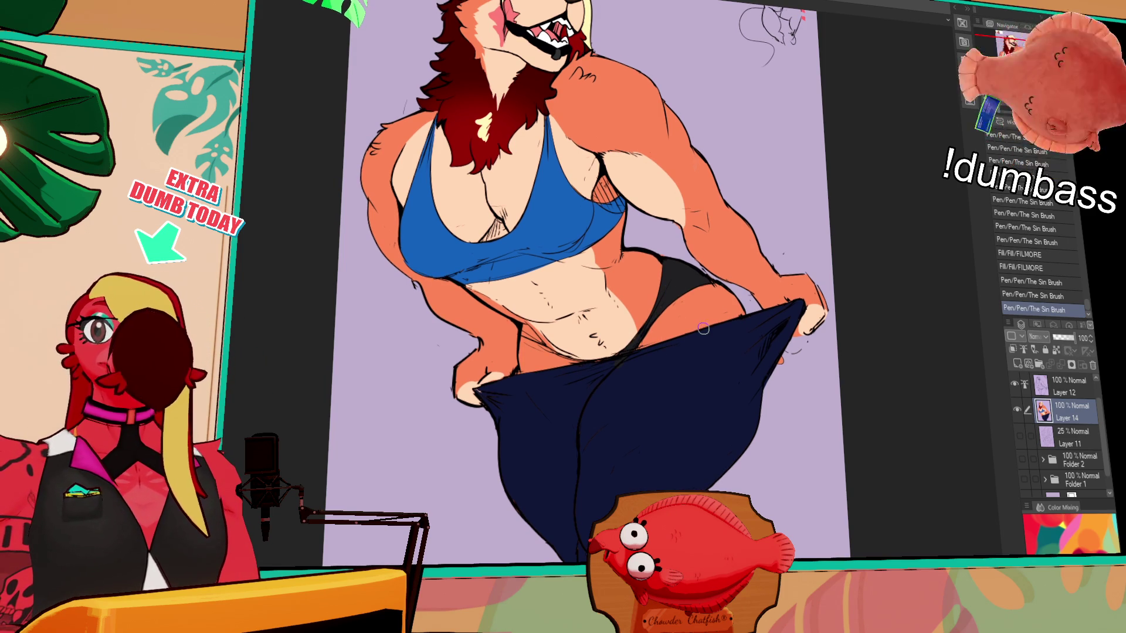
{"action": "left_click", "coordinate": [601, 364]}
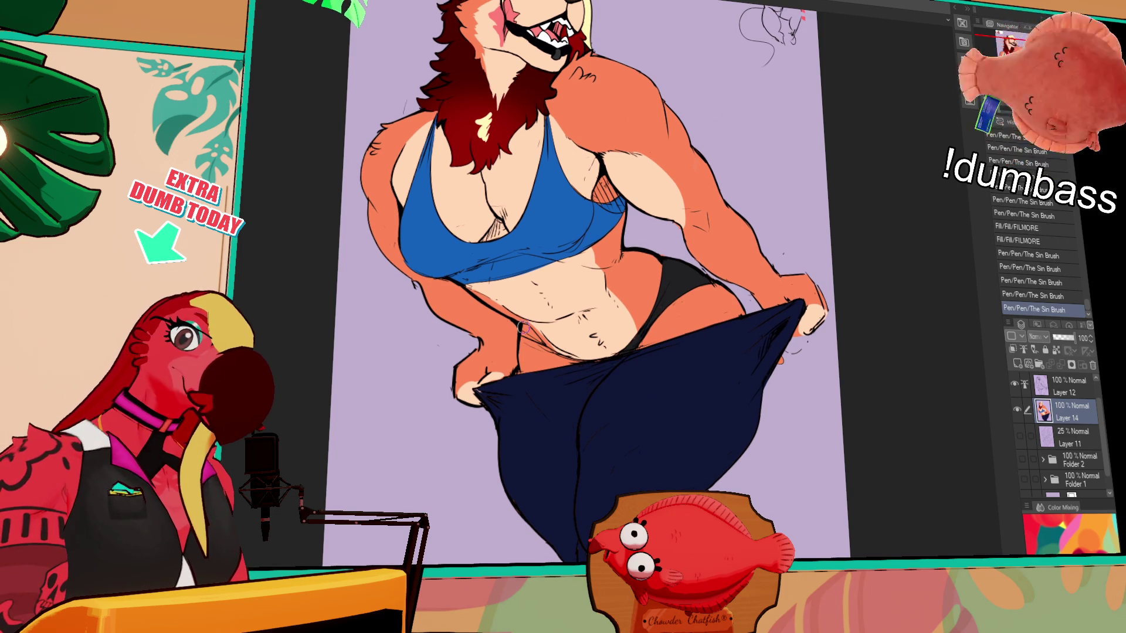
{"action": "left_click", "coordinate": [524, 303]}
{"action": "left_click", "coordinate": [530, 334]}
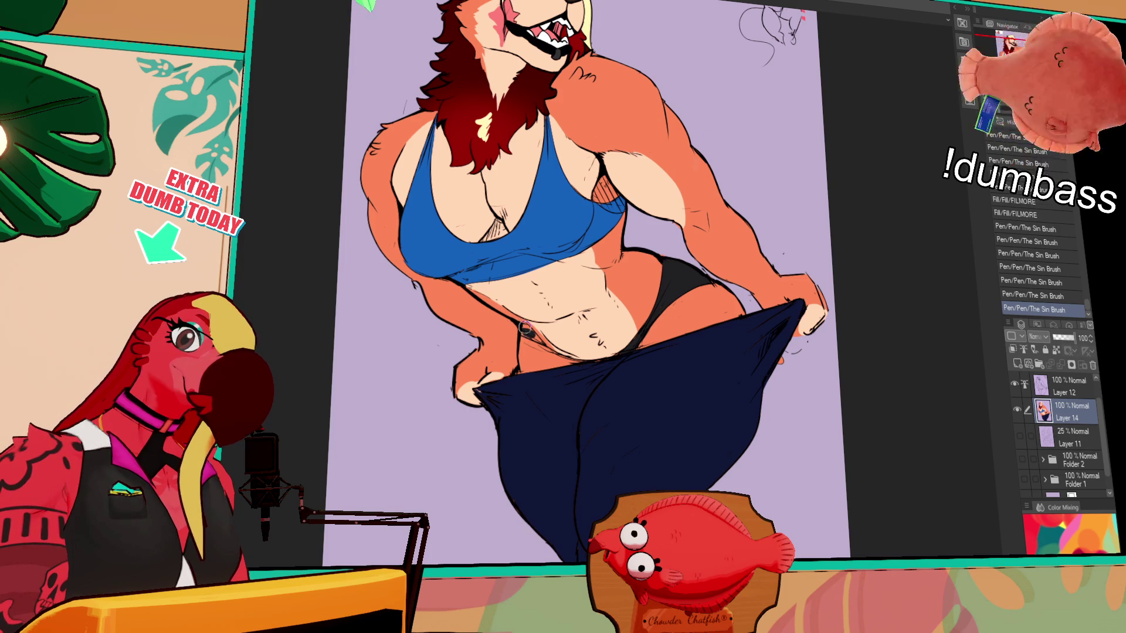
{"action": "key", "text": "ctrl+z"}
{"action": "key", "text": "ctrl+z"}
{"action": "left_click", "coordinate": [530, 326]}
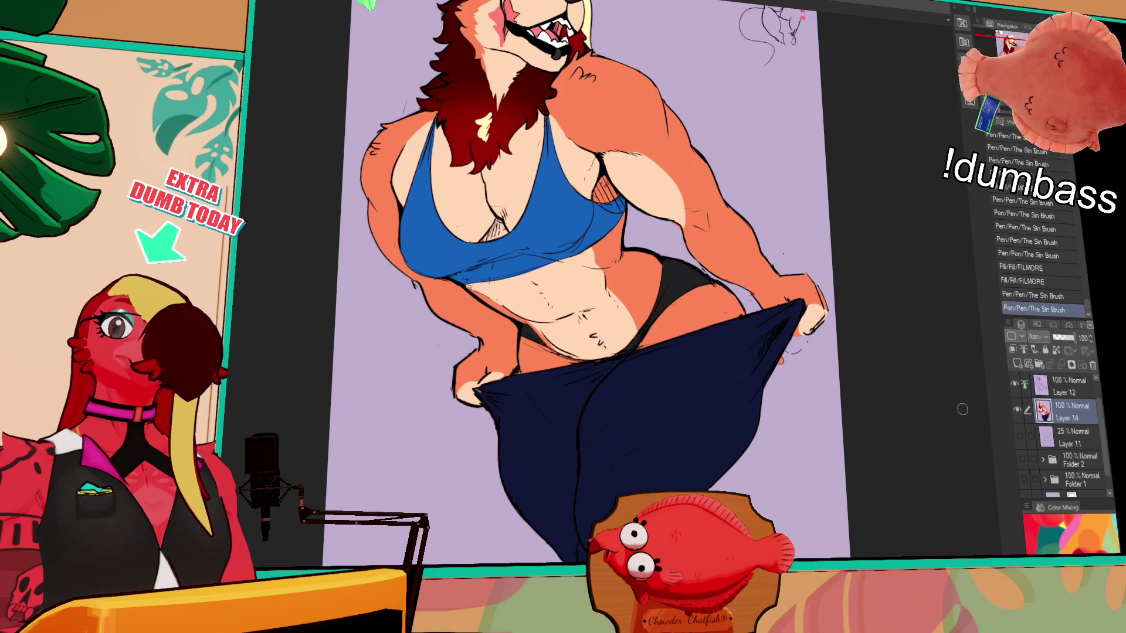
{"action": "left_click_drag", "start_coordinate": [615, 215], "coordinate": [635, 303]}
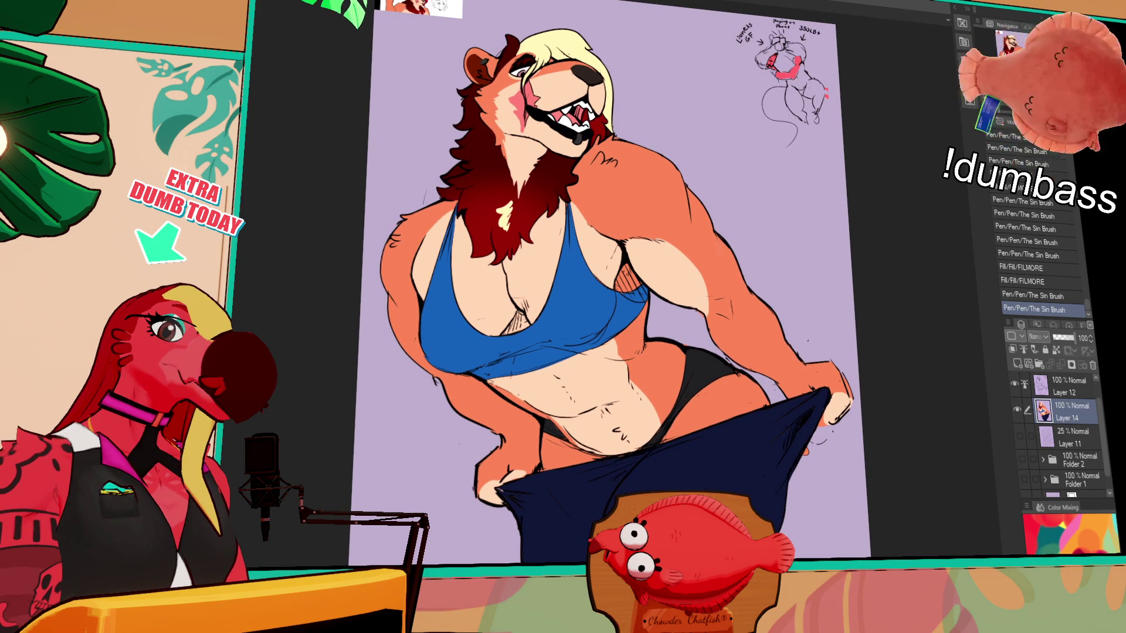
Auto-select the blue top and widen its light-blue stripe, then deselect
{"action": "left_click", "coordinate": [499, 320]}
{"action": "mouse_move", "coordinate": [499, 321]}
{"action": "left_mouse_down"}
{"action": "mouse_move", "coordinate": [493, 351]}
{"action": "mouse_move", "coordinate": [475, 335]}
{"action": "left_mouse_up"}
{"action": "key", "text": "ctrl+z"}
{"action": "key", "text": "ctrl+z"}
{"action": "mouse_move", "coordinate": [471, 330]}
{"action": "left_mouse_down"}
{"action": "mouse_move", "coordinate": [438, 371]}
{"action": "mouse_move", "coordinate": [447, 381]}
{"action": "left_mouse_up"}
{"action": "key", "text": "ctrl+d"}
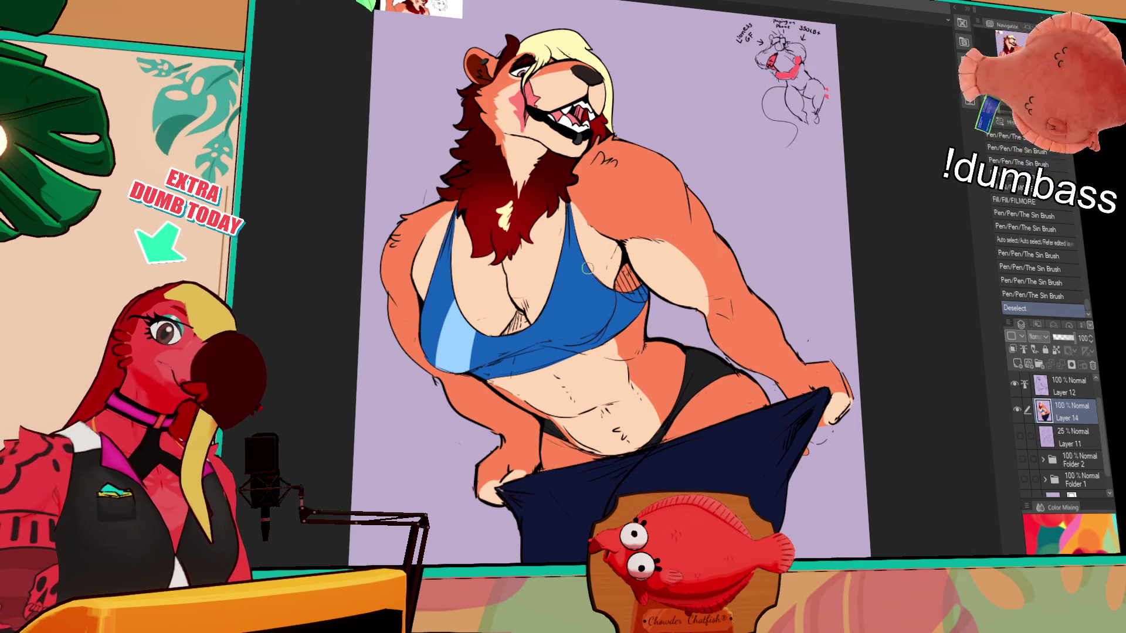
{"action": "scroll", "coordinate": [653, 183], "scroll_direction": "up", "scroll_amount": 2}
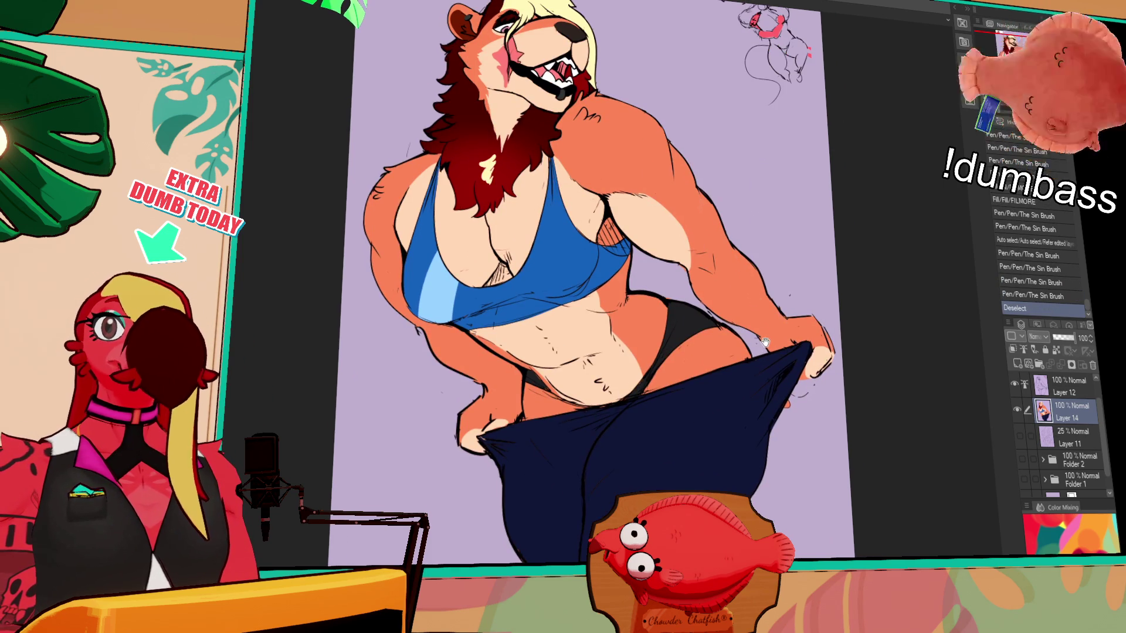
{"action": "scroll", "coordinate": [756, 302], "scroll_direction": "down", "scroll_amount": 1}
{"action": "scroll", "coordinate": [760, 322], "scroll_direction": "down", "scroll_amount": 1}
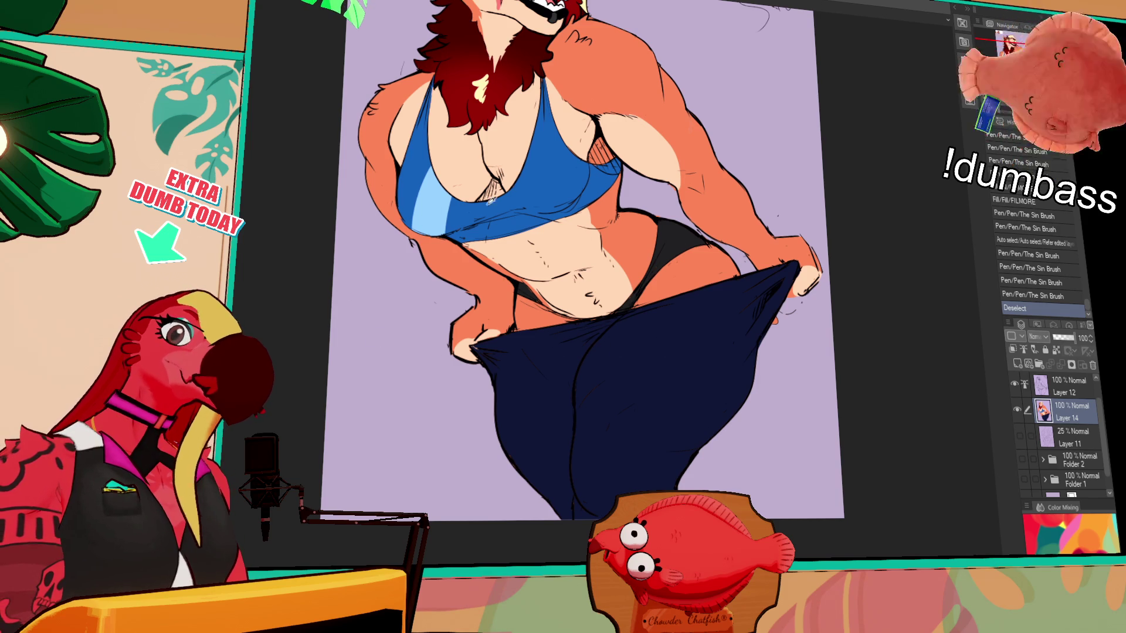
{"action": "scroll", "coordinate": [755, 368], "scroll_direction": "down", "scroll_amount": 1}
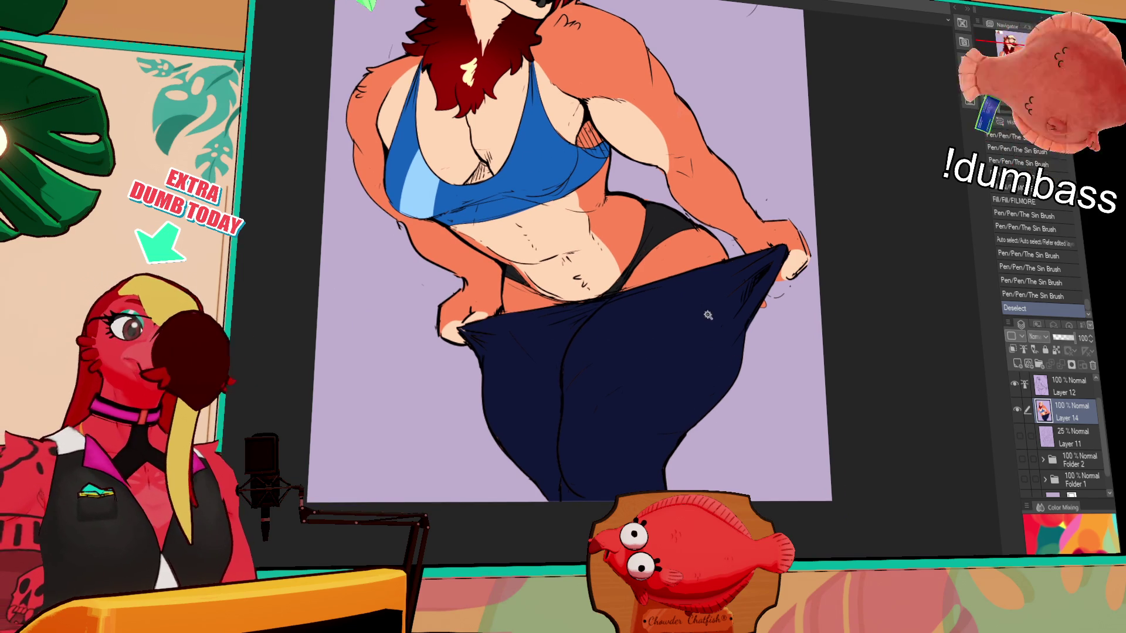
Auto-select the navy pants and paint a blue stripe down their side, then deselect
{"action": "left_click", "coordinate": [744, 343]}
{"action": "left_click_drag", "start_coordinate": [732, 323], "coordinate": [695, 396]}
{"action": "key", "text": "ctrl+z"}
{"action": "left_click_drag", "start_coordinate": [782, 248], "coordinate": [659, 464]}
{"action": "left_click_drag", "start_coordinate": [586, 322], "coordinate": [653, 285]}
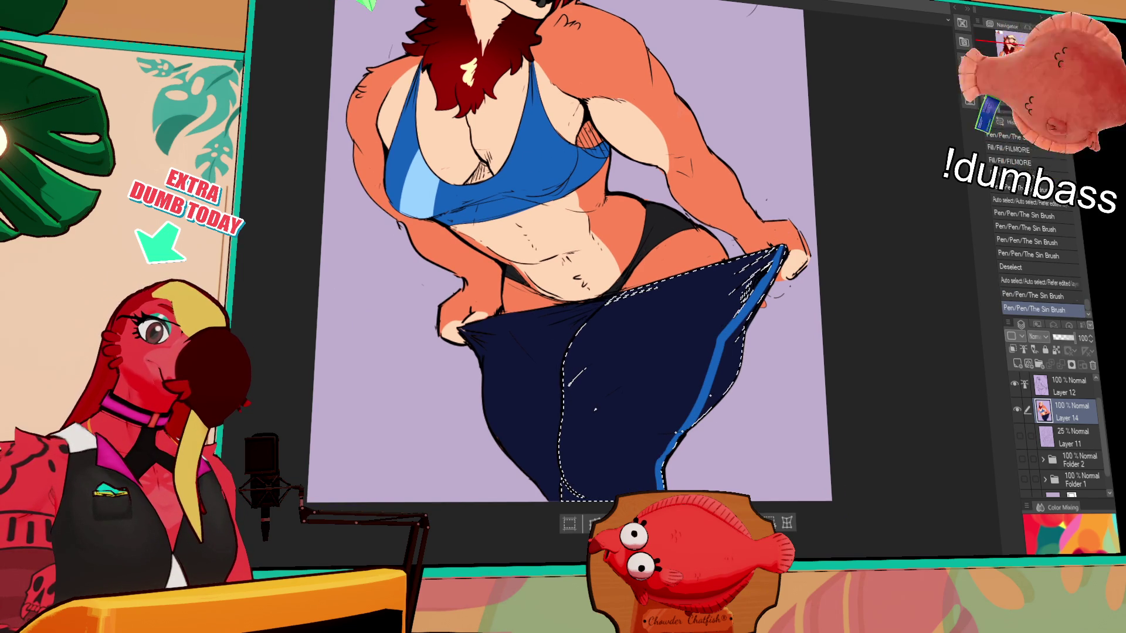
{"action": "key", "text": "ctrl+d"}
{"action": "scroll", "coordinate": [855, 339], "scroll_direction": "up", "scroll_amount": 3}
{"action": "scroll", "coordinate": [855, 339], "scroll_direction": "up", "scroll_amount": 2}
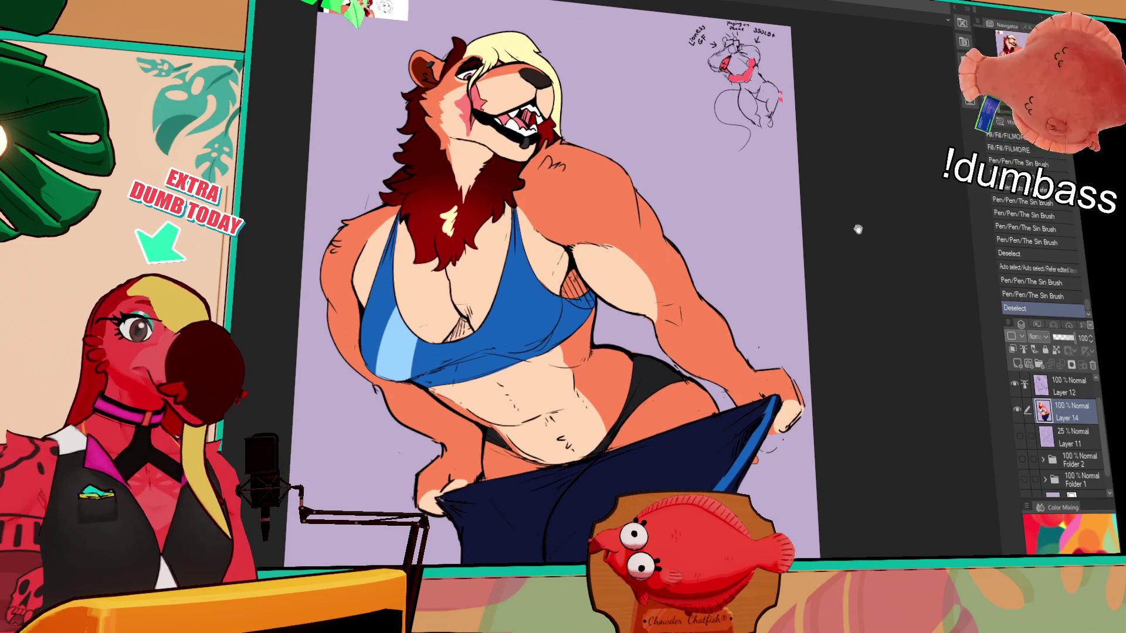
{"action": "scroll", "coordinate": [861, 264], "scroll_direction": "up", "scroll_amount": 2}
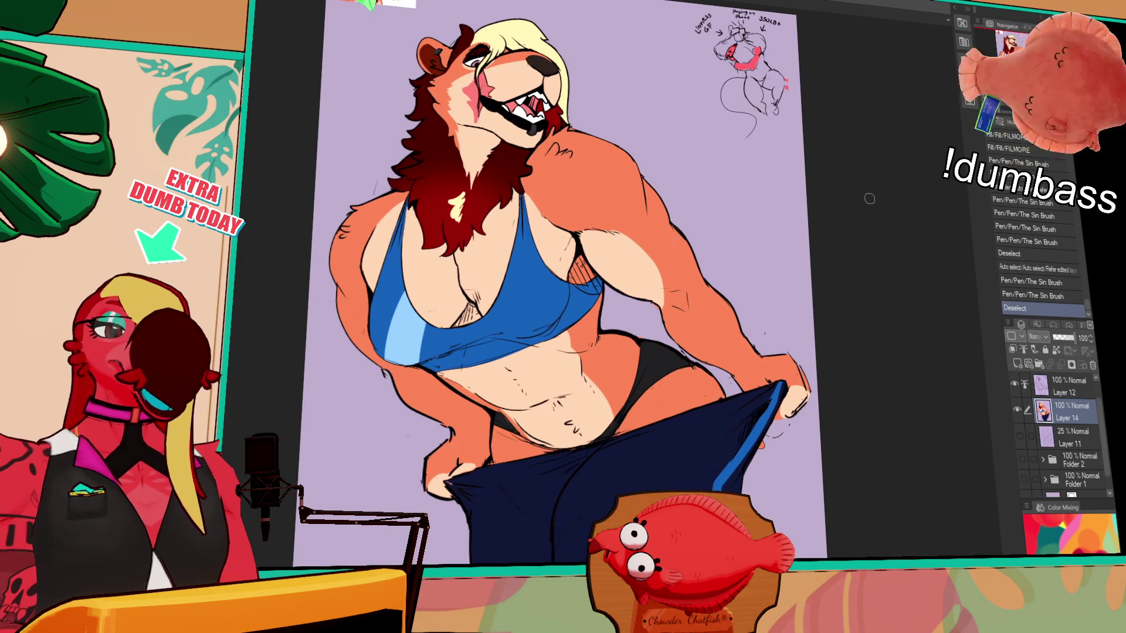
On Layer 12, try a chest hatching stroke, undo it, and ready the eraser
{"action": "left_click", "coordinate": [1064, 393]}
{"action": "scroll", "coordinate": [791, 299], "scroll_direction": "up", "scroll_amount": 2}
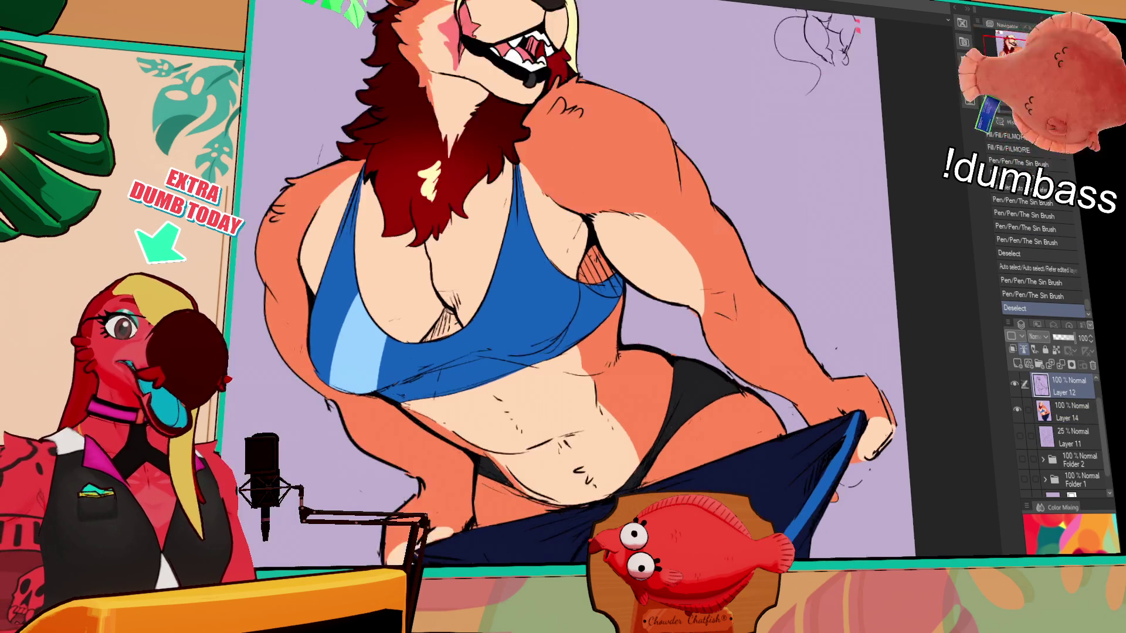
{"action": "scroll", "coordinate": [791, 299], "scroll_direction": "up", "scroll_amount": 2}
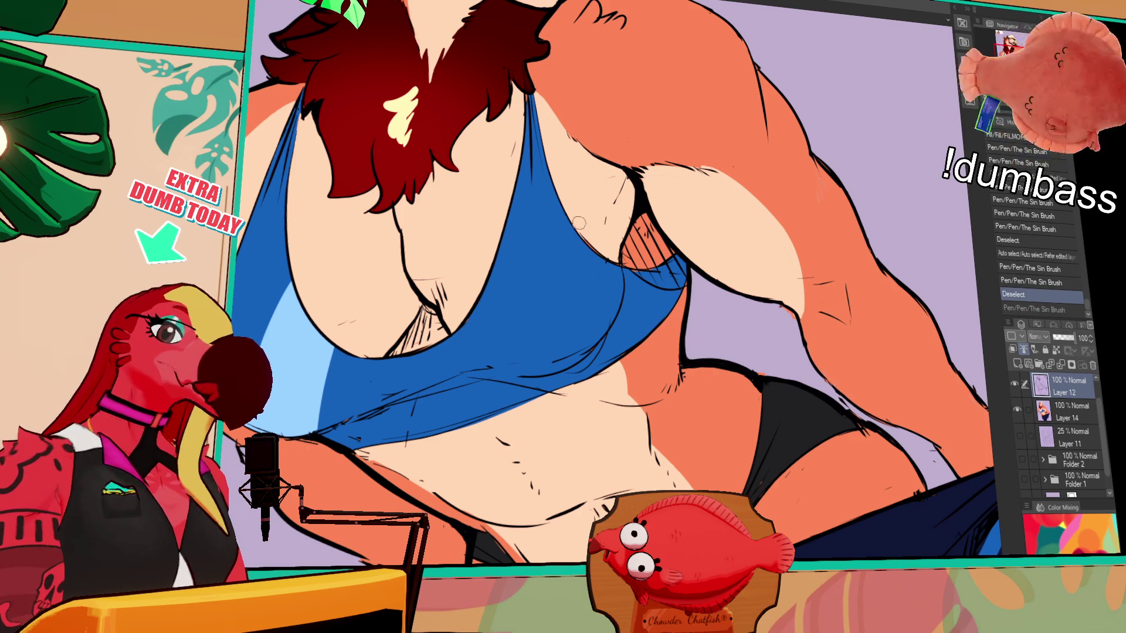
{"action": "mouse_move", "coordinate": [581, 214]}
{"action": "left_mouse_down"}
{"action": "mouse_move", "coordinate": [588, 251]}
{"action": "mouse_move", "coordinate": [702, 300]}
{"action": "mouse_move", "coordinate": [680, 299]}
{"action": "left_mouse_up"}
{"action": "key", "text": "ctrl+z"}
{"action": "key", "text": "e"}
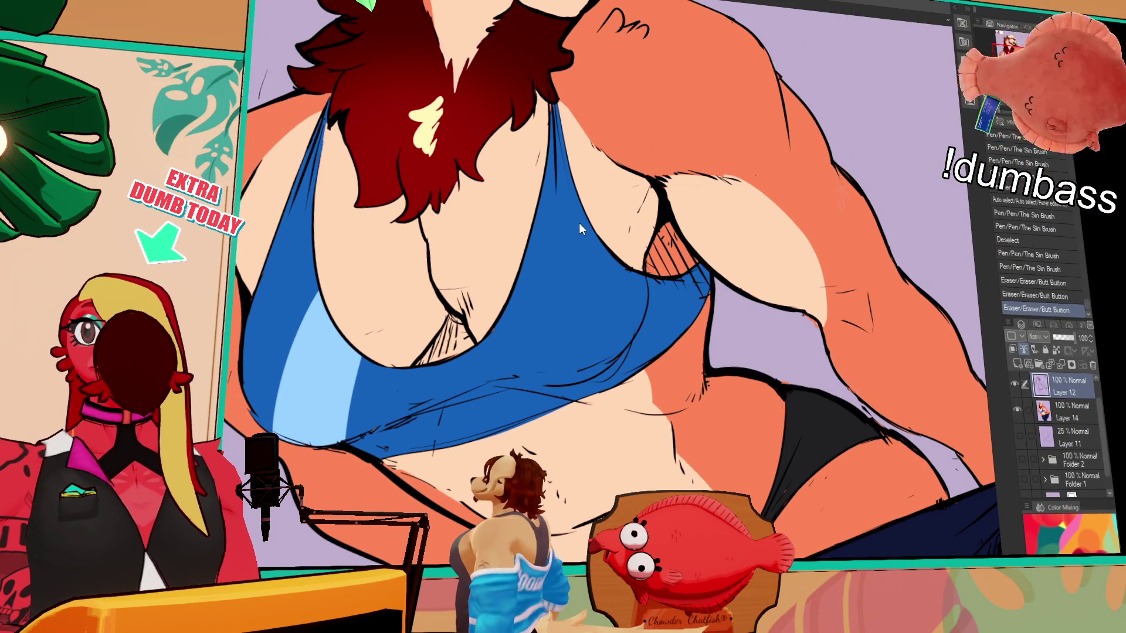
Zoom out to see the whole illustration and toggle between Layer 14 and Layer 12
{"action": "key", "text": "ctrl+minus"}
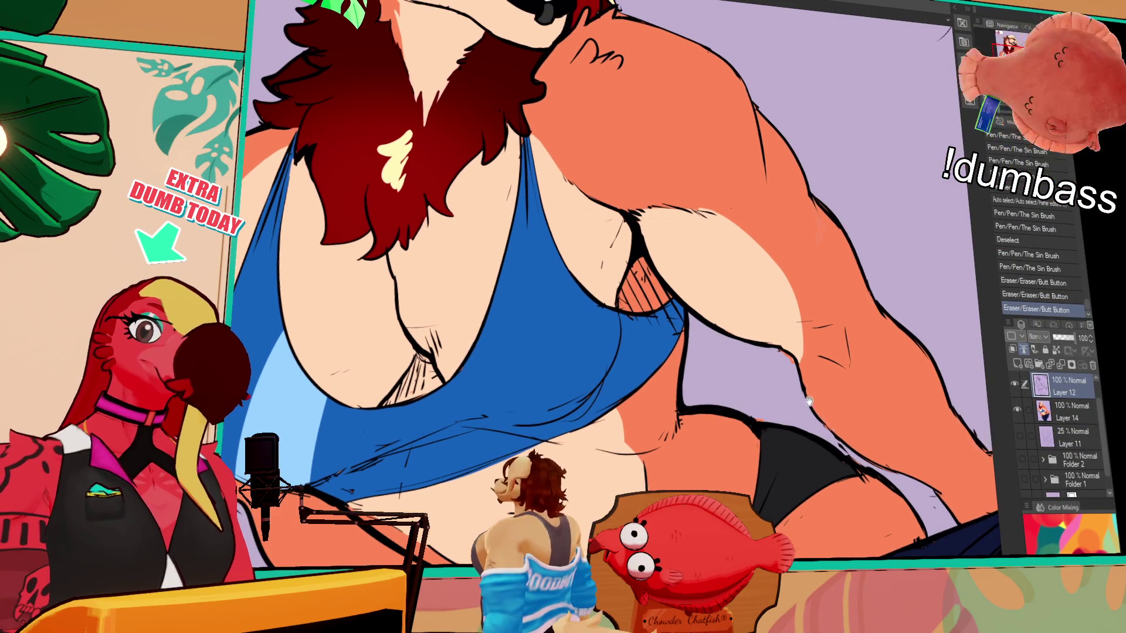
{"action": "key", "text": "ctrl+minus"}
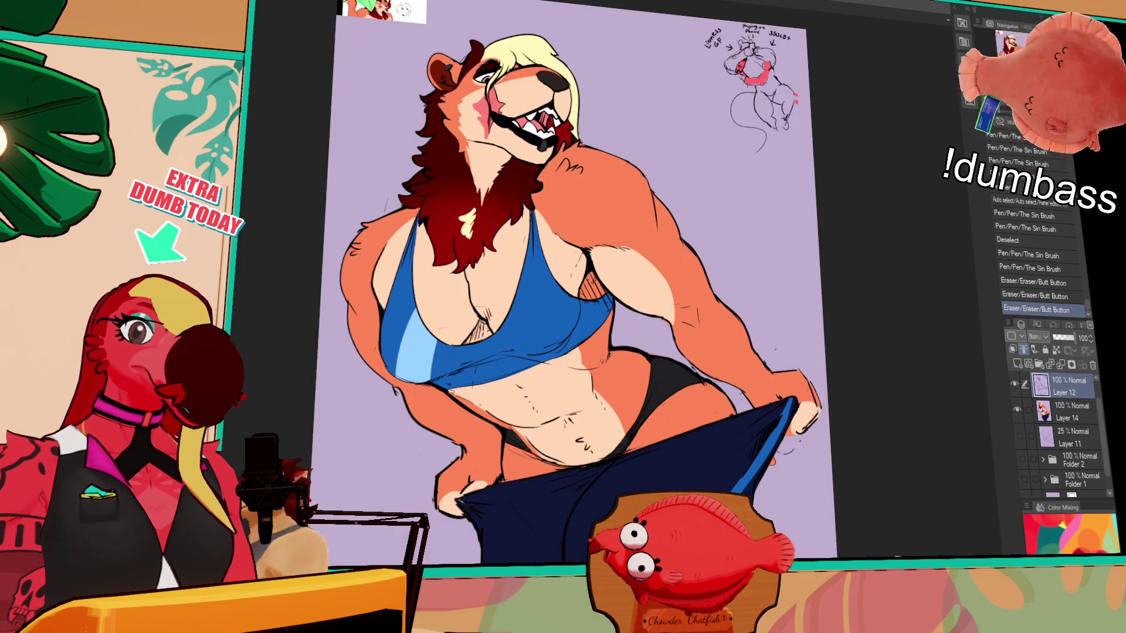
{"action": "scroll", "coordinate": [897, 467], "scroll_direction": "down", "scroll_amount": 3}
{"action": "left_click", "coordinate": [1066, 408]}
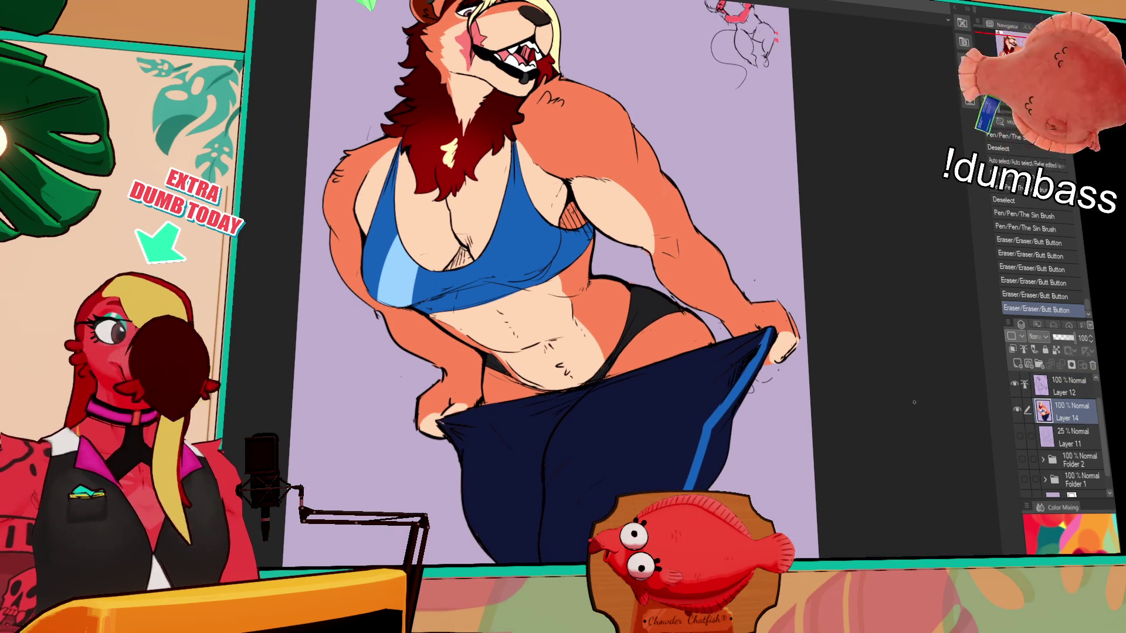
{"action": "left_click", "coordinate": [1060, 387]}
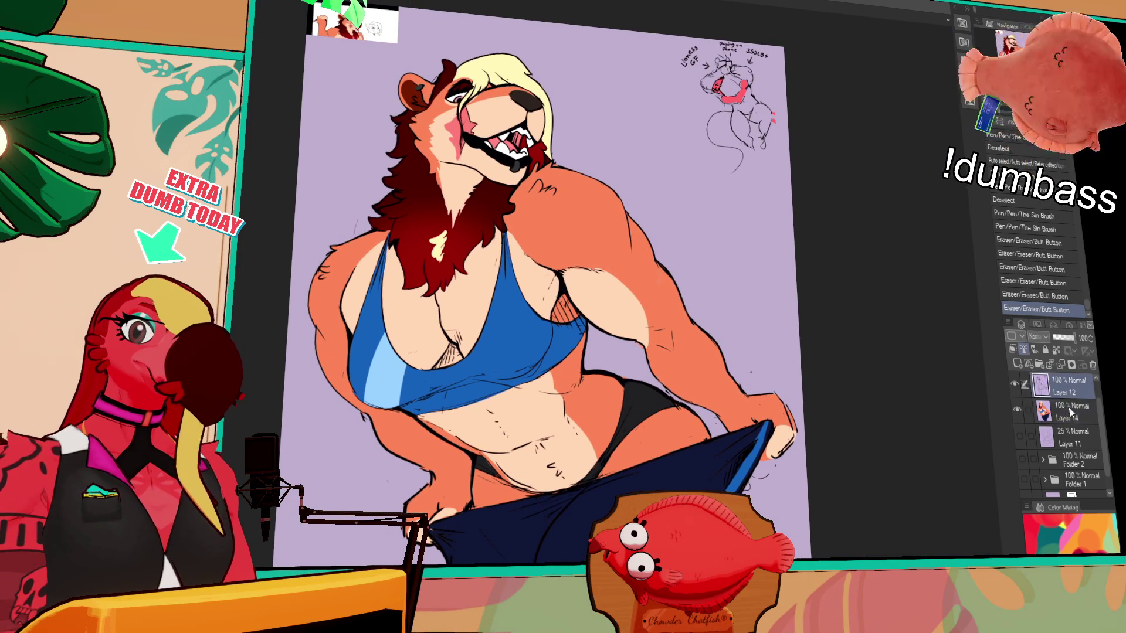
Cut the corner sketch onto its own layer, delete the copied layer, restore layer visibility and deselect
{"action": "left_click_drag", "start_coordinate": [669, 40], "coordinate": [788, 189]}
{"action": "key", "text": "ctrl+x"}
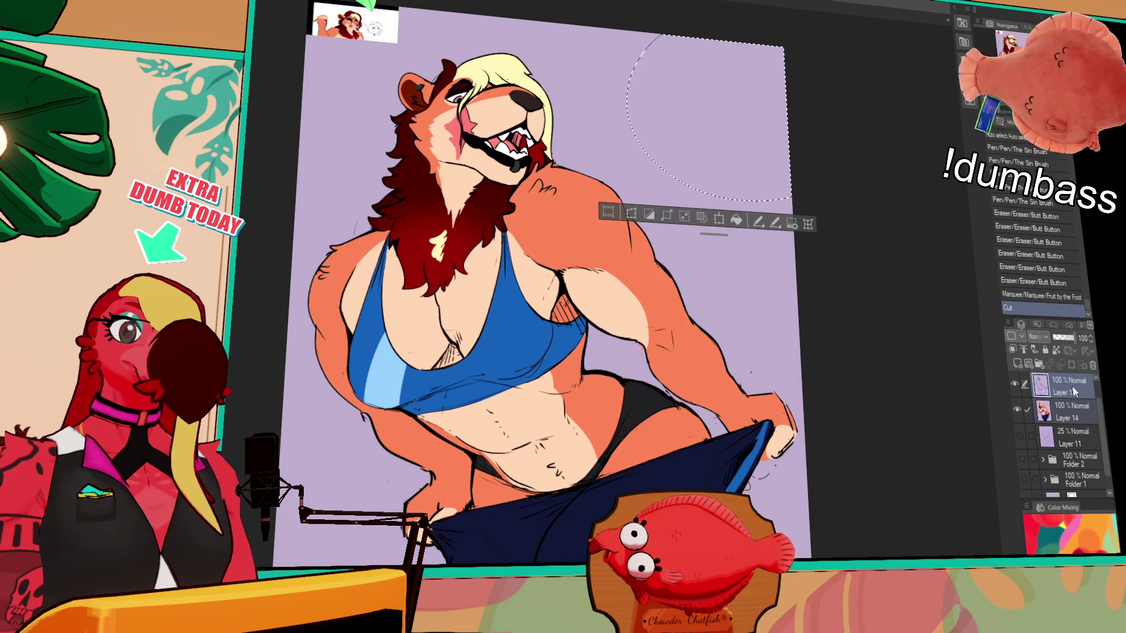
{"action": "key", "text": "ctrl+v"}
{"action": "left_click", "coordinate": [1020, 445]}
{"action": "left_click", "coordinate": [1018, 414]}
{"action": "key", "text": "Delete"}
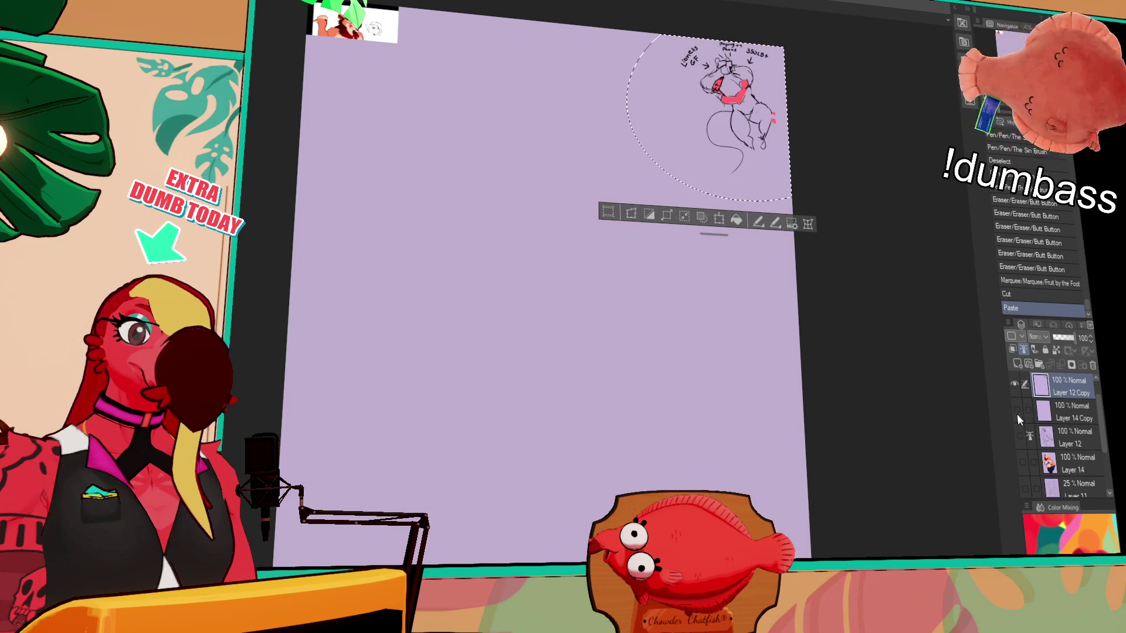
{"action": "left_click", "coordinate": [1013, 383]}
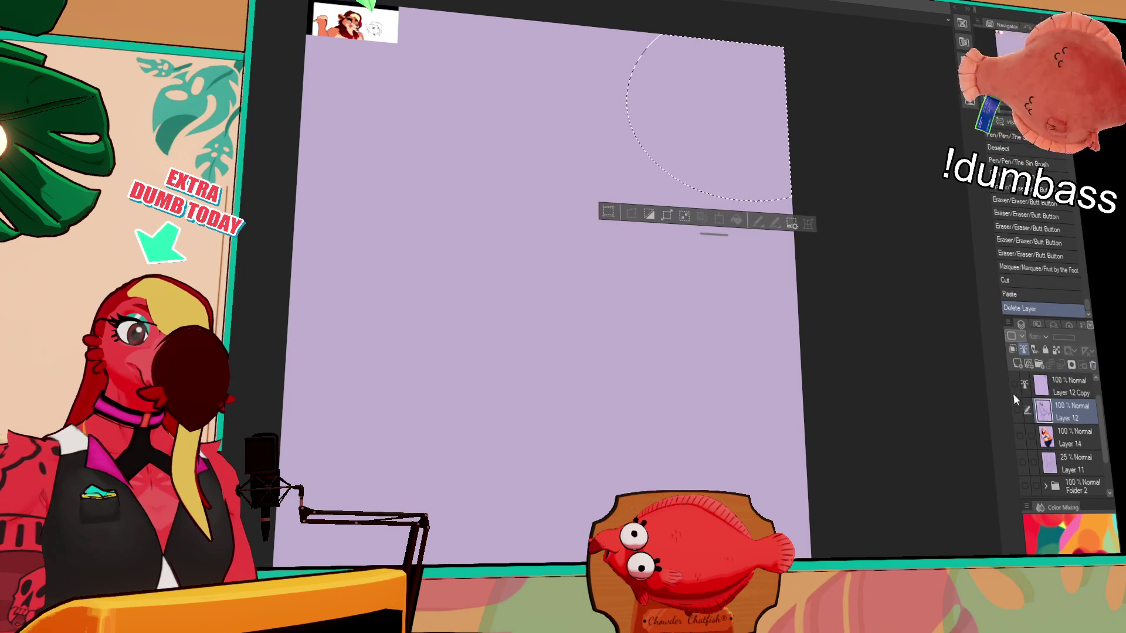
{"action": "left_click", "coordinate": [1017, 409]}
{"action": "left_click", "coordinate": [1019, 435]}
{"action": "key", "text": "ctrl+d"}
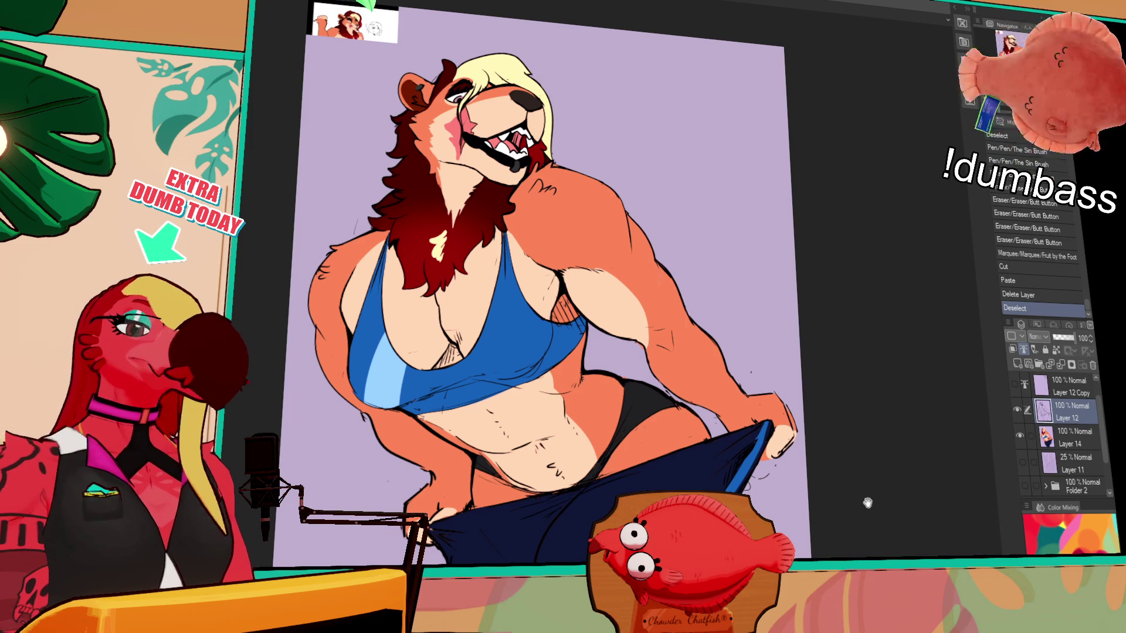
Select the canvas's top-left corner and delete its content on Layer 12 and Layer 14
{"action": "left_click_drag", "start_coordinate": [868, 504], "coordinate": [874, 505]}
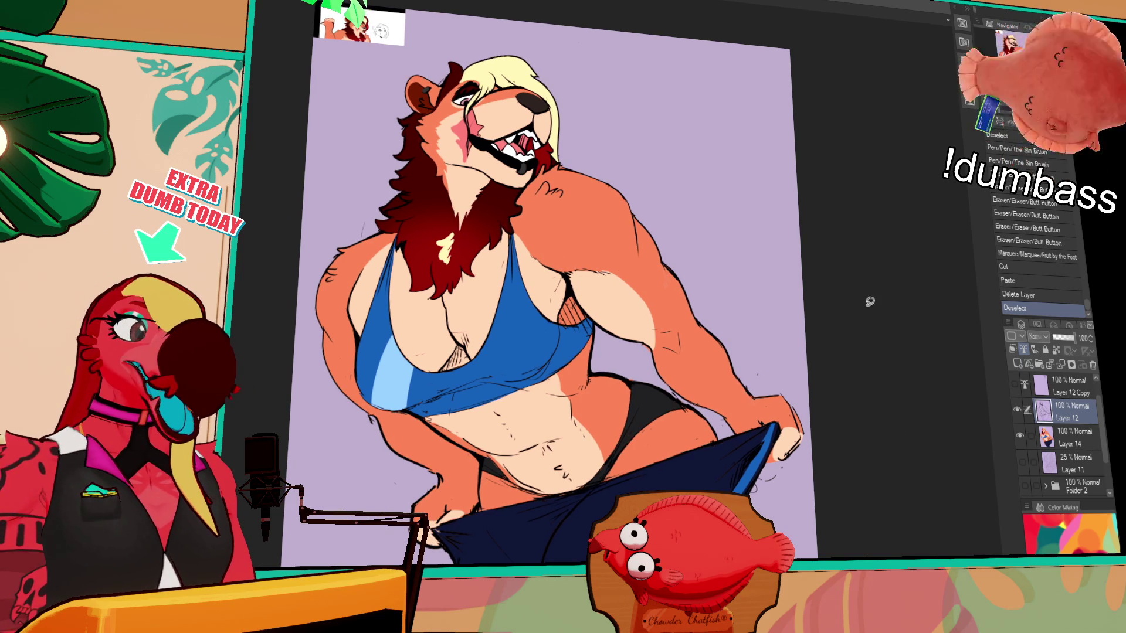
{"action": "left_click_drag", "start_coordinate": [314, 11], "coordinate": [420, 77]}
{"action": "key", "text": "Delete"}
{"action": "left_click", "coordinate": [1067, 437]}
{"action": "key", "text": "Delete"}
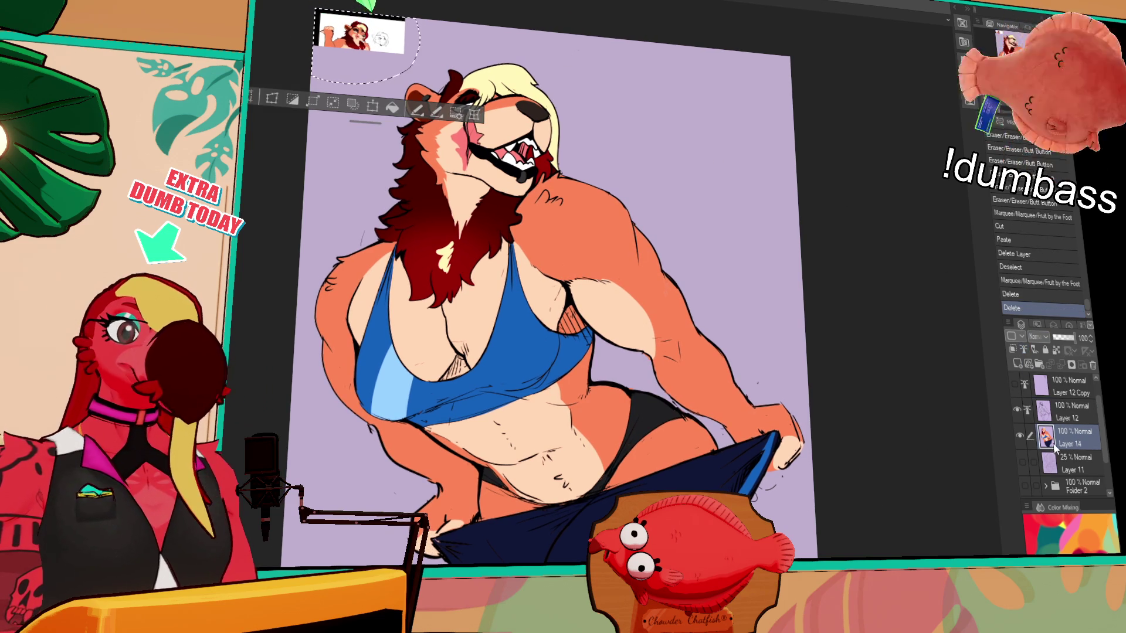
{"action": "scroll", "coordinate": [1055, 431], "scroll_direction": "up", "scroll_amount": 1}
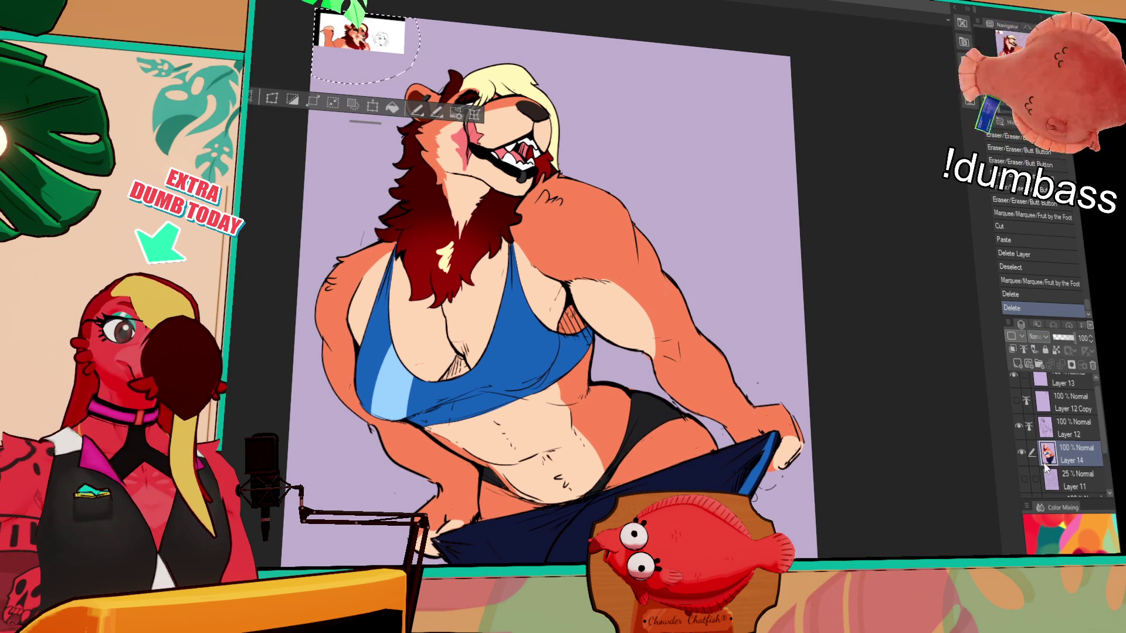
Delete the extra Layer 13 and clear the selection
{"action": "left_click", "coordinate": [1070, 379]}
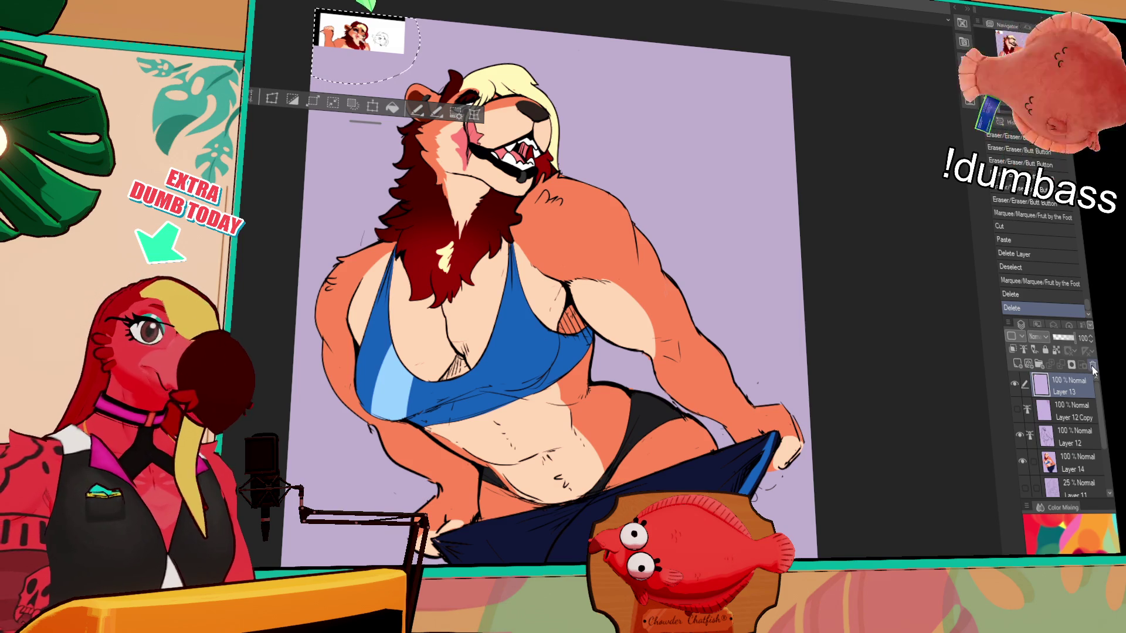
{"action": "left_click", "coordinate": [1093, 365]}
{"action": "key", "text": "ctrl+d"}
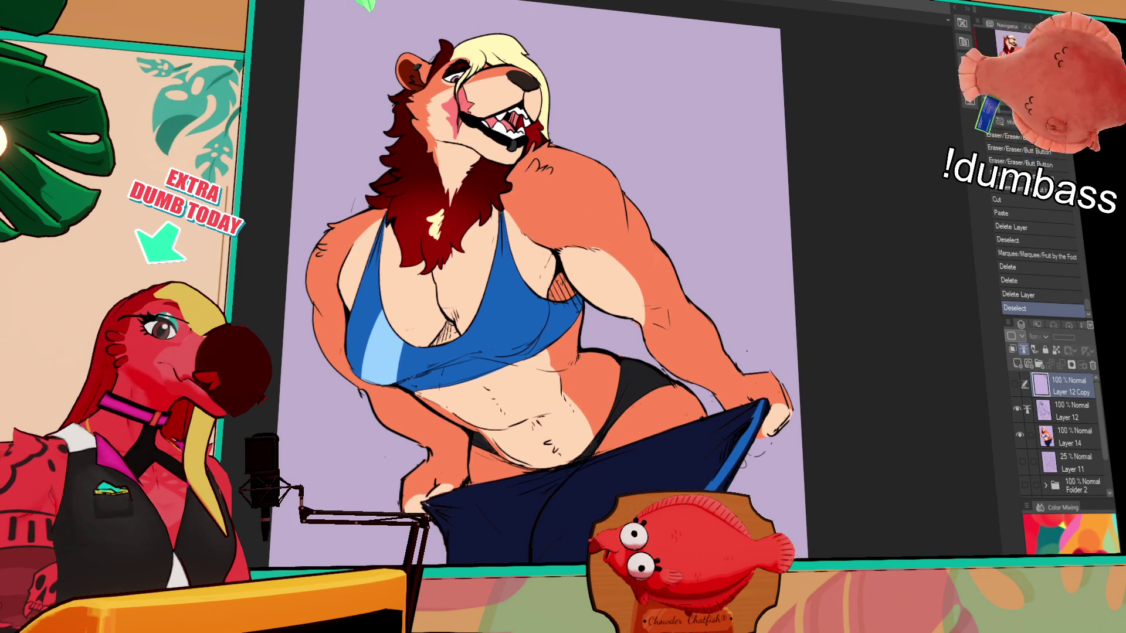
Add a new empty raster layer (Layer 13) above the colour layers
{"action": "left_click", "coordinate": [1017, 363]}
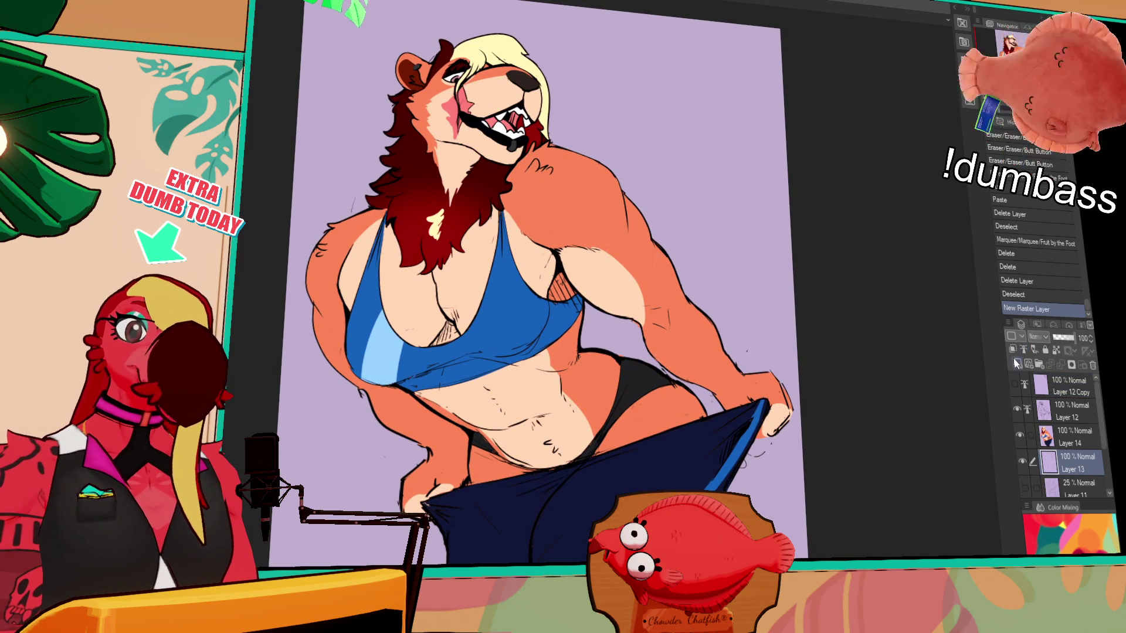
Fill the Layer 13 background with blue-grey using the gradient, then move to Layer 12
{"action": "mouse_move", "coordinate": [915, 431]}
{"action": "left_mouse_down"}
{"action": "mouse_move", "coordinate": [899, 460]}
{"action": "mouse_move", "coordinate": [919, 424]}
{"action": "left_mouse_up"}
{"action": "left_click", "coordinate": [1062, 421]}
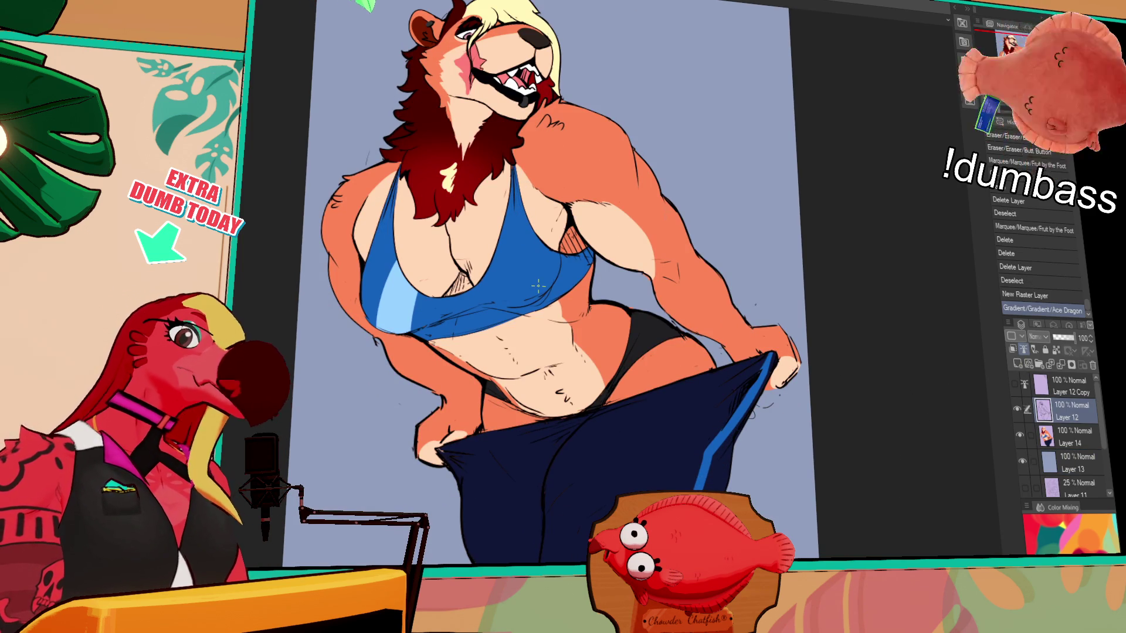
{"action": "left_click_drag", "start_coordinate": [811, 332], "coordinate": [846, 393]}
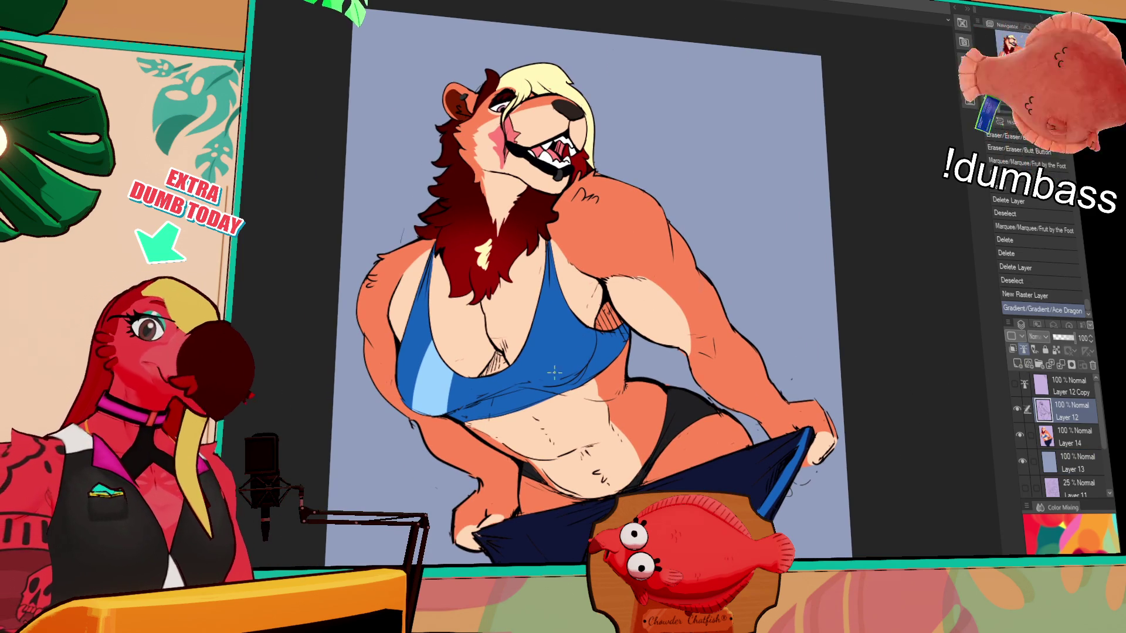
{"action": "key", "text": "ctrl+z"}
{"action": "mouse_move", "coordinate": [553, 372]}
{"action": "left_mouse_down"}
{"action": "mouse_move", "coordinate": [584, 346]}
{"action": "mouse_move", "coordinate": [577, 361]}
{"action": "mouse_move", "coordinate": [587, 366]}
{"action": "left_mouse_up"}
Add hatching along the blue top's lower edge, undoing stray strokes, and return to the background layer
{"action": "left_click_drag", "start_coordinate": [414, 403], "coordinate": [478, 400]}
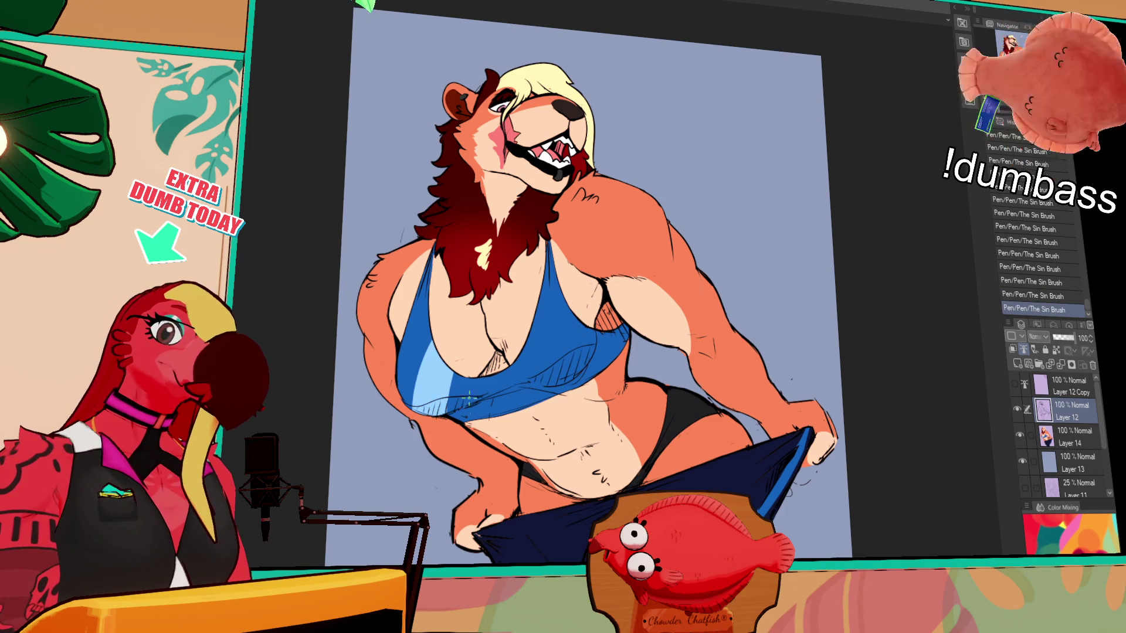
{"action": "left_click_drag", "start_coordinate": [646, 242], "coordinate": [652, 269]}
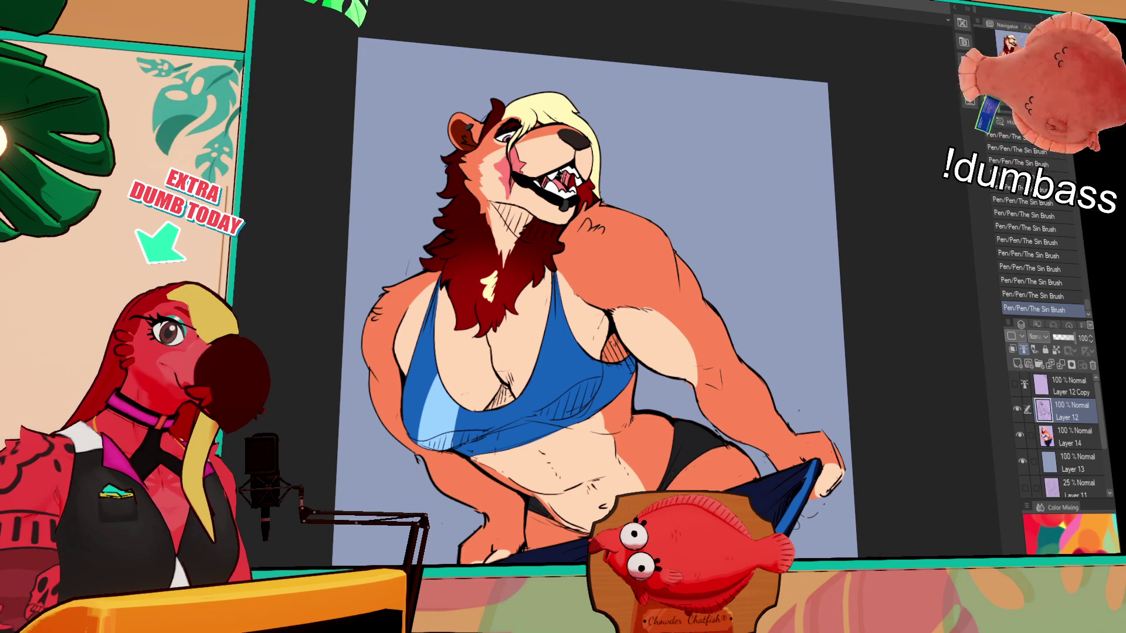
{"action": "left_click_drag", "start_coordinate": [748, 214], "coordinate": [758, 234]}
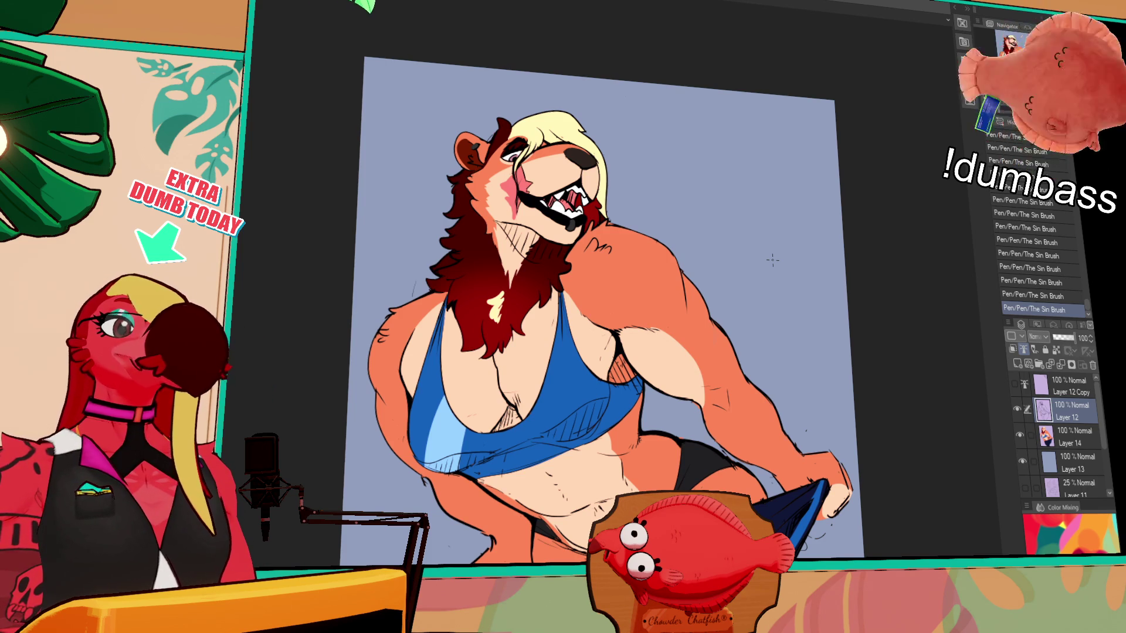
{"action": "left_click", "coordinate": [1059, 439]}
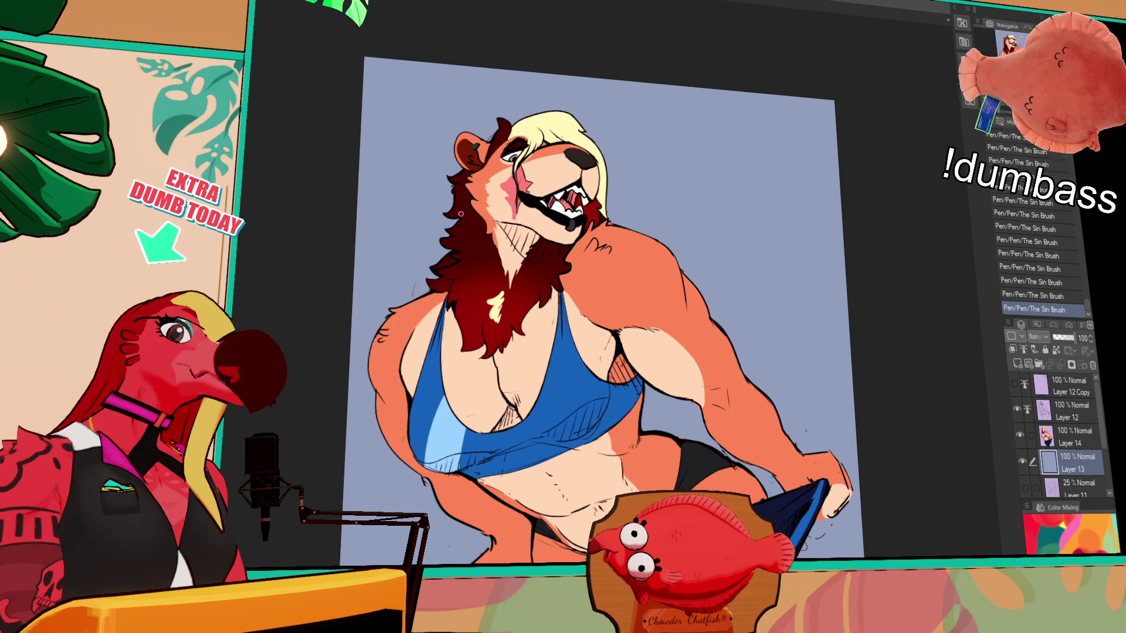
{"action": "key", "text": "ctrl+z"}
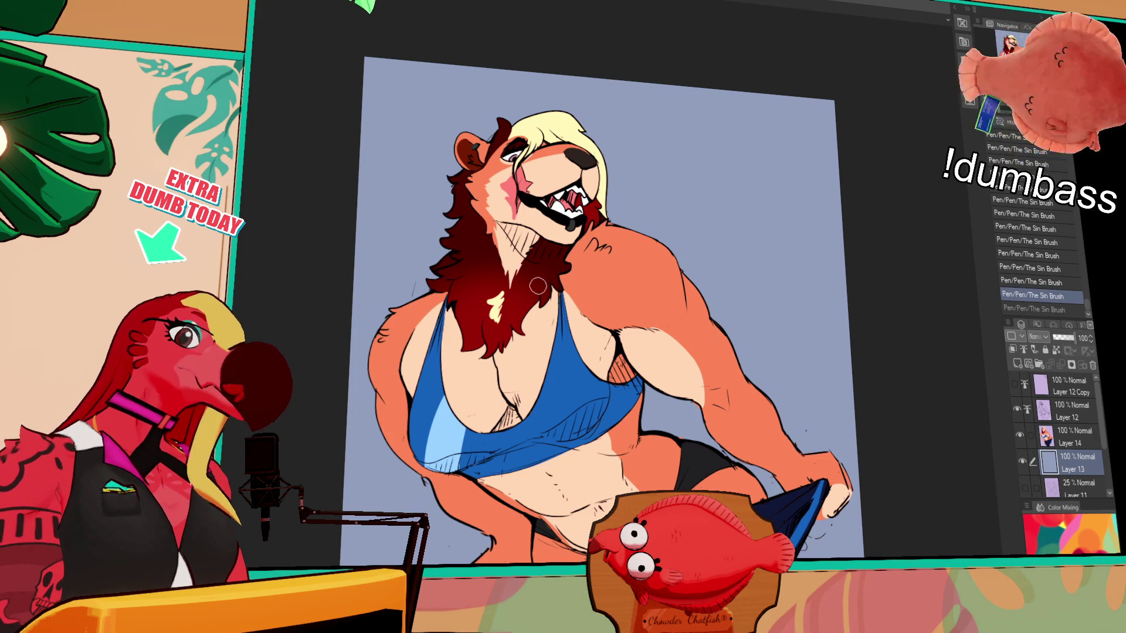
Paint light-blue splash strokes and a small heart behind the hair and shoulder, undoing a misplaced one
{"action": "left_click_drag", "start_coordinate": [606, 125], "coordinate": [602, 177]}
{"action": "mouse_move", "coordinate": [607, 227]}
{"action": "left_mouse_down"}
{"action": "mouse_move", "coordinate": [630, 169]}
{"action": "mouse_move", "coordinate": [671, 143]}
{"action": "mouse_move", "coordinate": [700, 151]}
{"action": "left_mouse_up"}
{"action": "key", "text": "ctrl+z"}
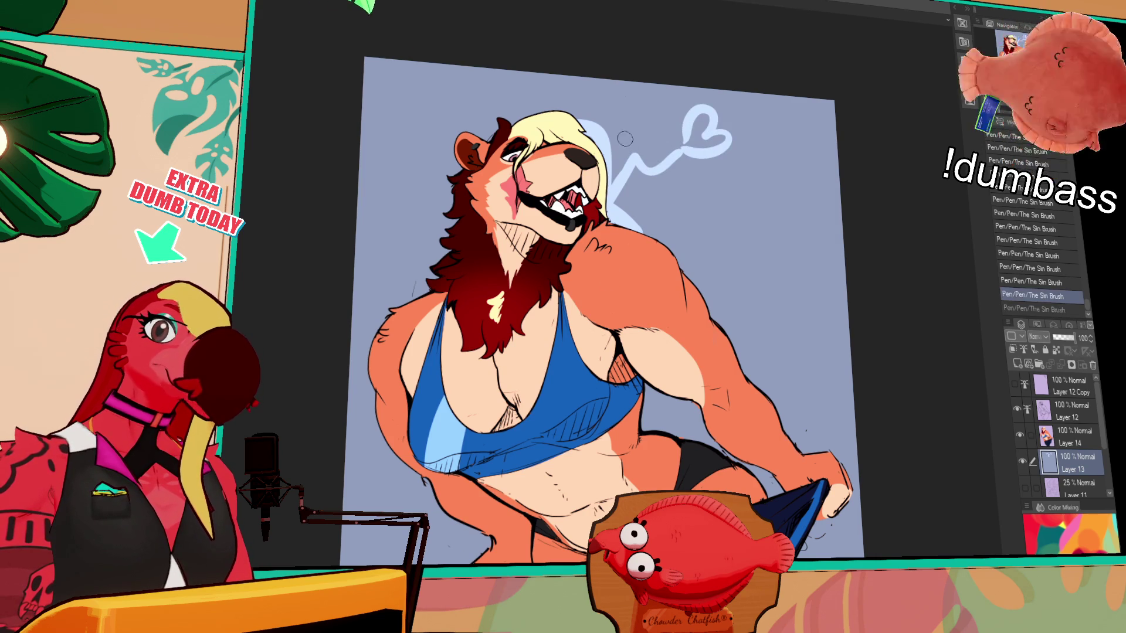
{"action": "left_click_drag", "start_coordinate": [629, 143], "coordinate": [655, 121]}
{"action": "left_click_drag", "start_coordinate": [672, 202], "coordinate": [648, 197]}
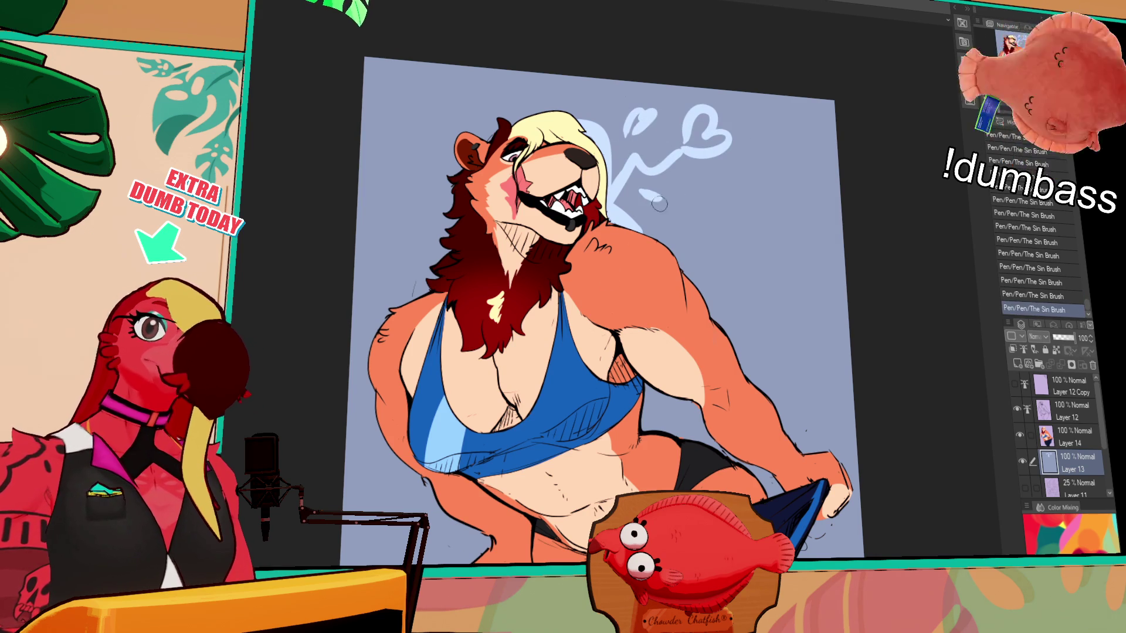
{"action": "left_click_drag", "start_coordinate": [857, 395], "coordinate": [798, 354]}
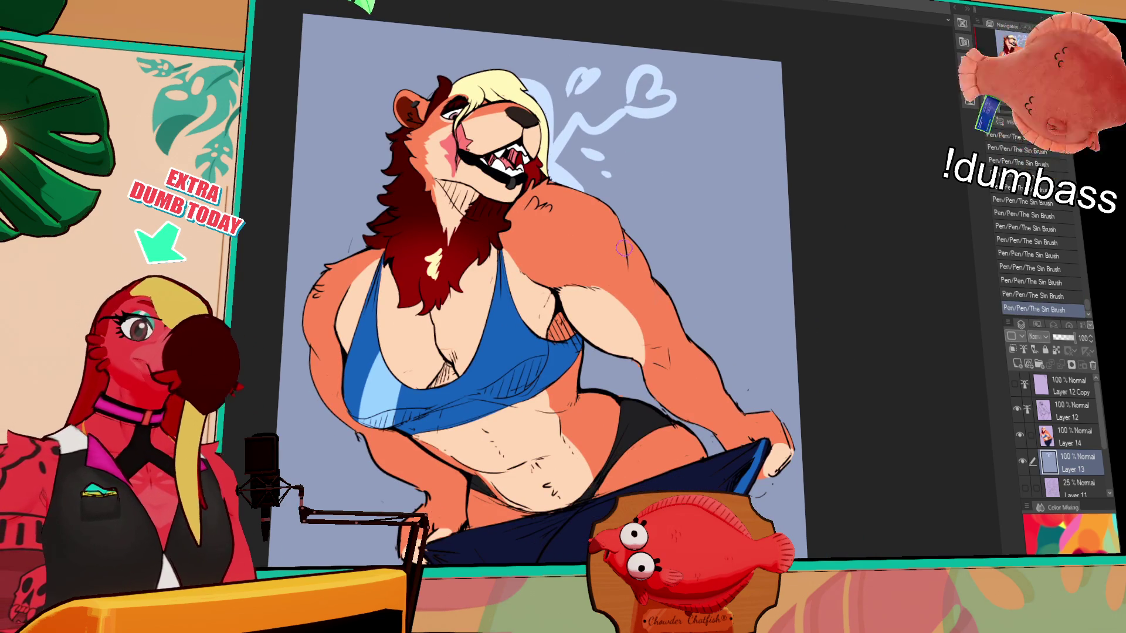
Draw a light-blue outline along the hair, shoulder, arm and torso, redoing the arm stroke
{"action": "left_click_drag", "start_coordinate": [617, 213], "coordinate": [633, 237]}
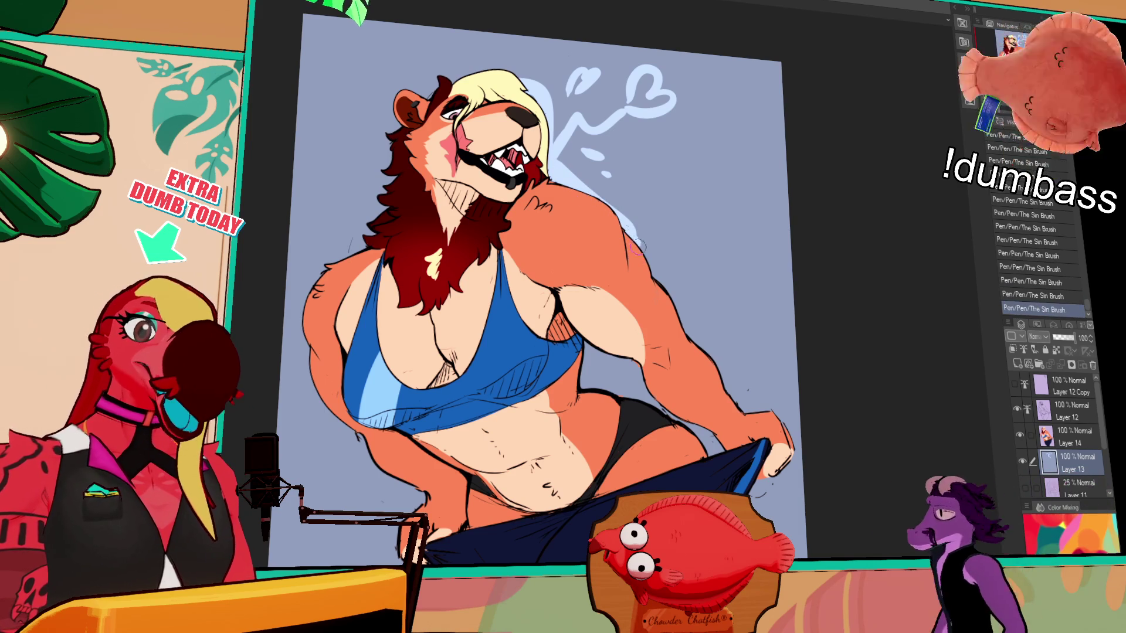
{"action": "mouse_move", "coordinate": [572, 177]}
{"action": "left_mouse_down"}
{"action": "mouse_move", "coordinate": [619, 216]}
{"action": "mouse_move", "coordinate": [704, 351]}
{"action": "left_mouse_up"}
{"action": "left_click_drag", "start_coordinate": [664, 277], "coordinate": [695, 352]}
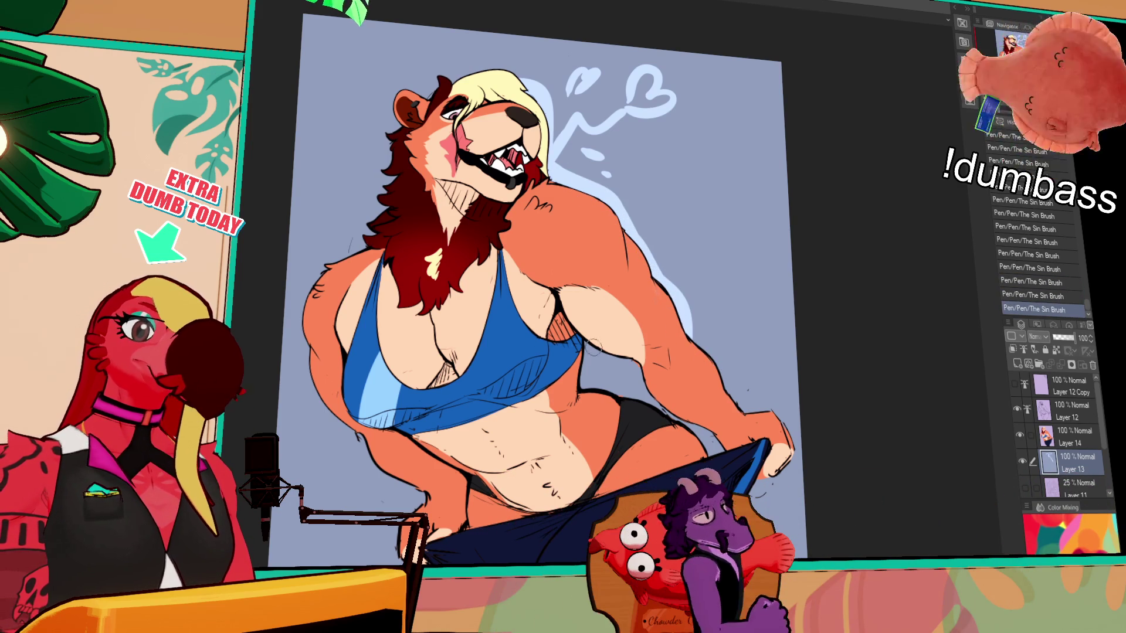
{"action": "key", "text": "ctrl+z"}
{"action": "left_click_drag", "start_coordinate": [591, 379], "coordinate": [669, 410]}
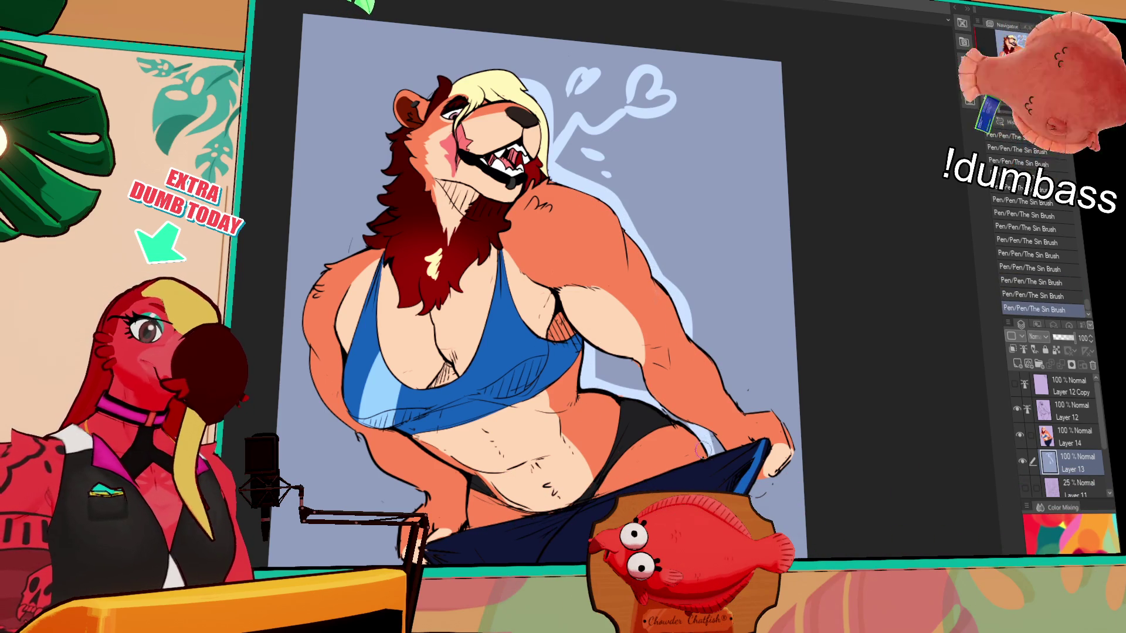
{"action": "scroll", "coordinate": [682, 423], "scroll_direction": "down", "scroll_amount": 1}
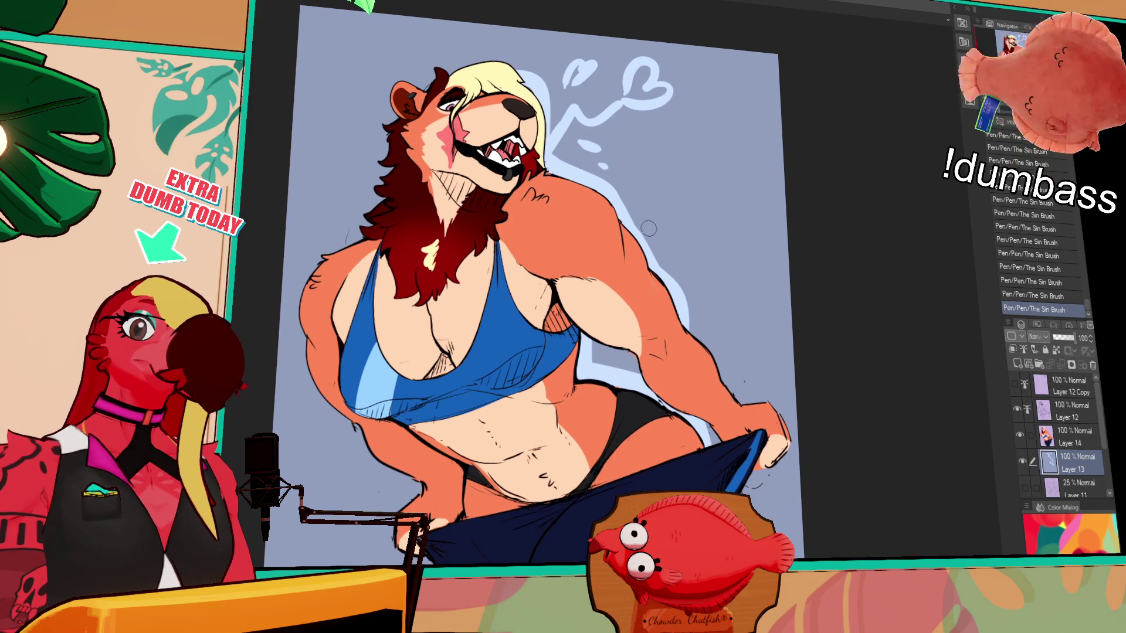
Add a splash droplet by the shoulder and outline the fist in light blue, undoing slips
{"action": "left_click_drag", "start_coordinate": [647, 203], "coordinate": [647, 218]}
{"action": "key", "text": "ctrl+z"}
{"action": "key", "text": "ctrl+z"}
{"action": "key", "text": "ctrl+z"}
{"action": "key", "text": "ctrl+z"}
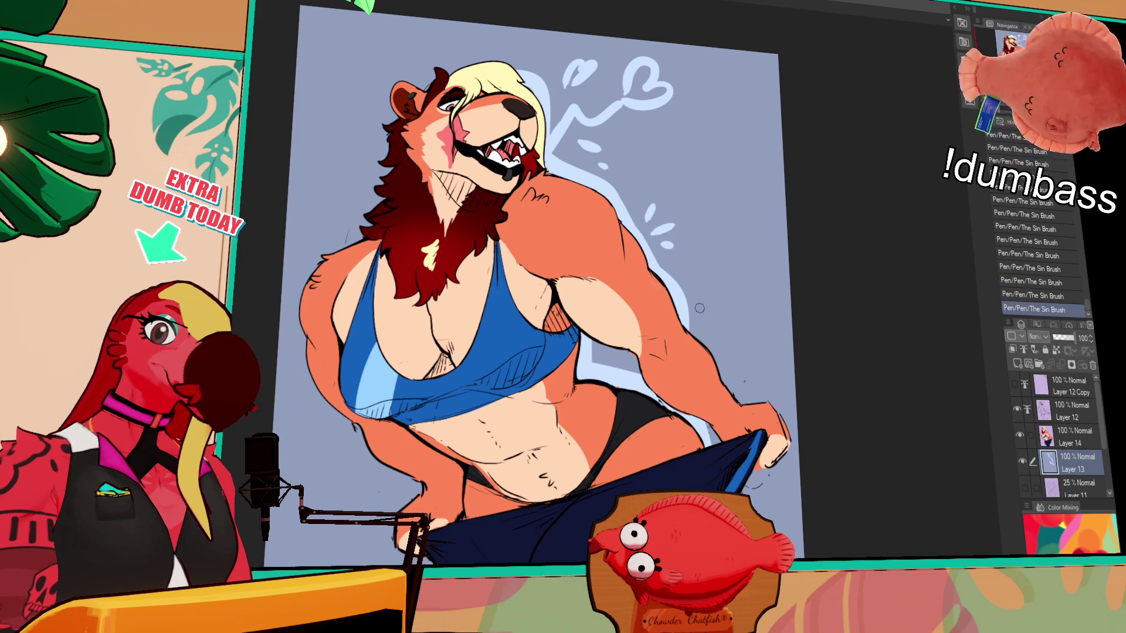
{"action": "mouse_move", "coordinate": [754, 384]}
{"action": "left_mouse_down"}
{"action": "mouse_move", "coordinate": [792, 407]}
{"action": "mouse_move", "coordinate": [773, 380]}
{"action": "mouse_move", "coordinate": [789, 376]}
{"action": "mouse_move", "coordinate": [748, 364]}
{"action": "left_mouse_up"}
{"action": "key", "text": "ctrl+z"}
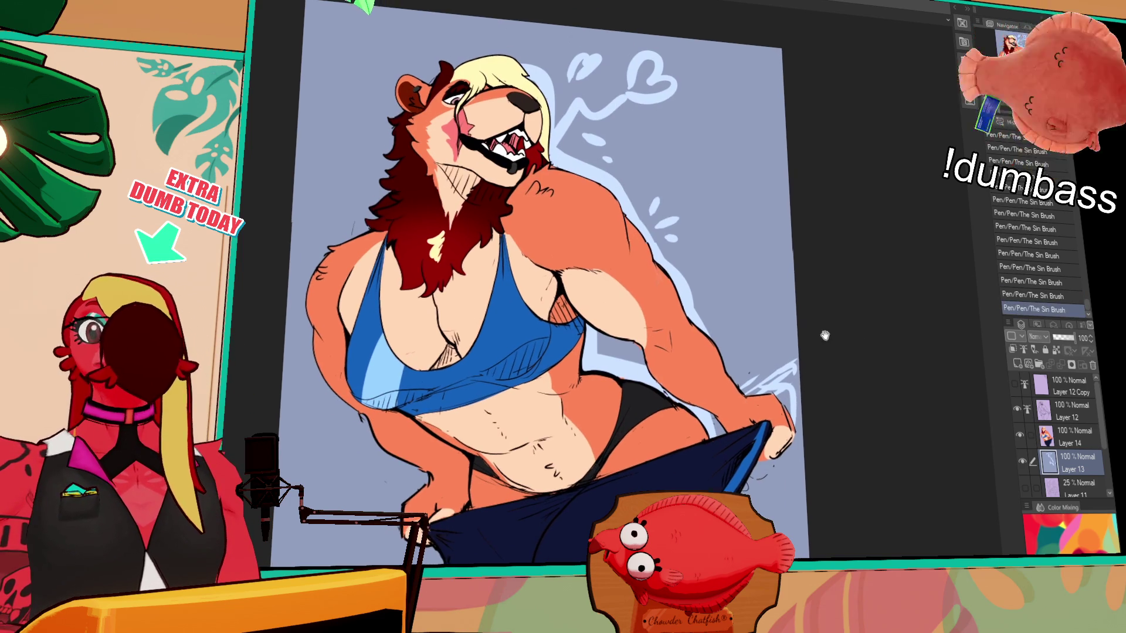
{"action": "left_click_drag", "start_coordinate": [833, 364], "coordinate": [860, 311]}
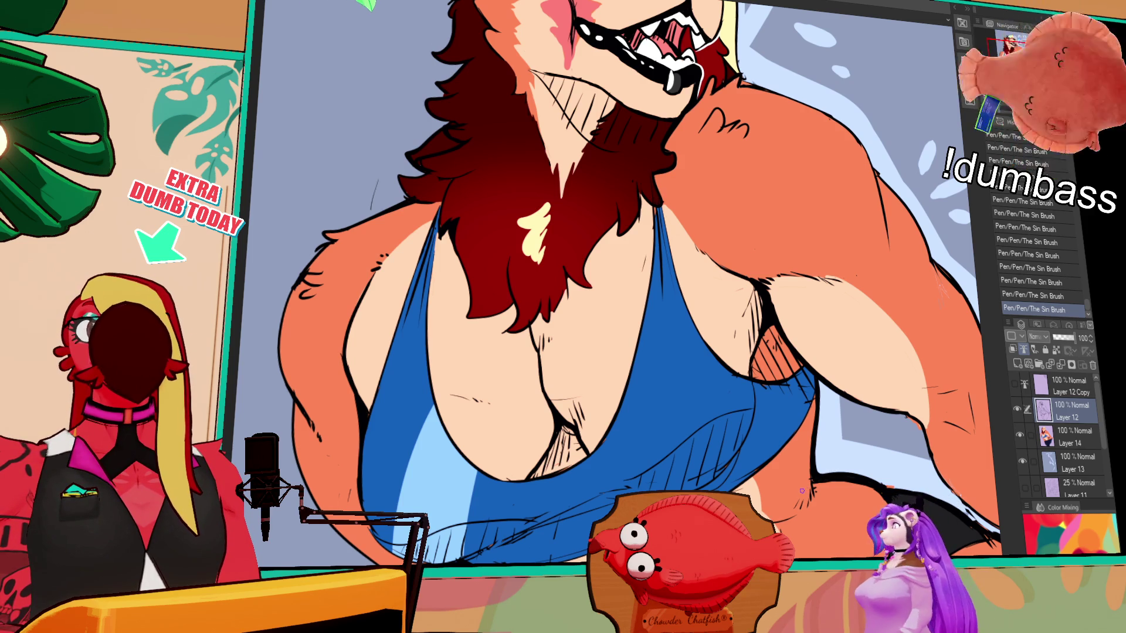
Pan the close-up from the chest and head down over the torso to the stomach for touch-ups
{"action": "left_click_drag", "start_coordinate": [692, 331], "coordinate": [697, 349]}
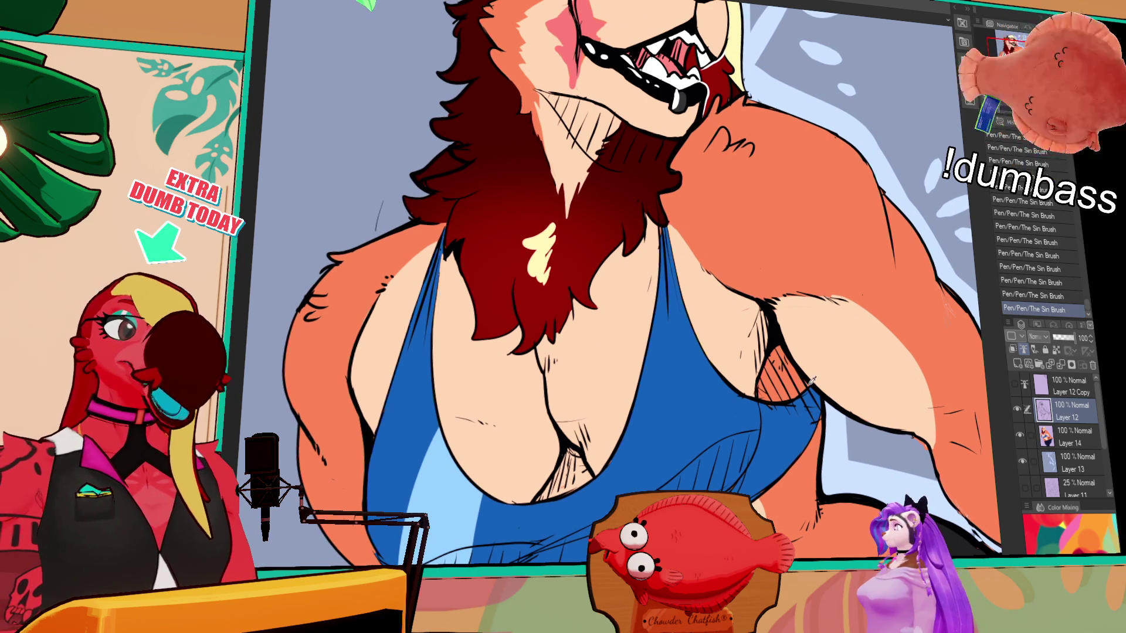
{"action": "left_click_drag", "start_coordinate": [563, 317], "coordinate": [514, 352]}
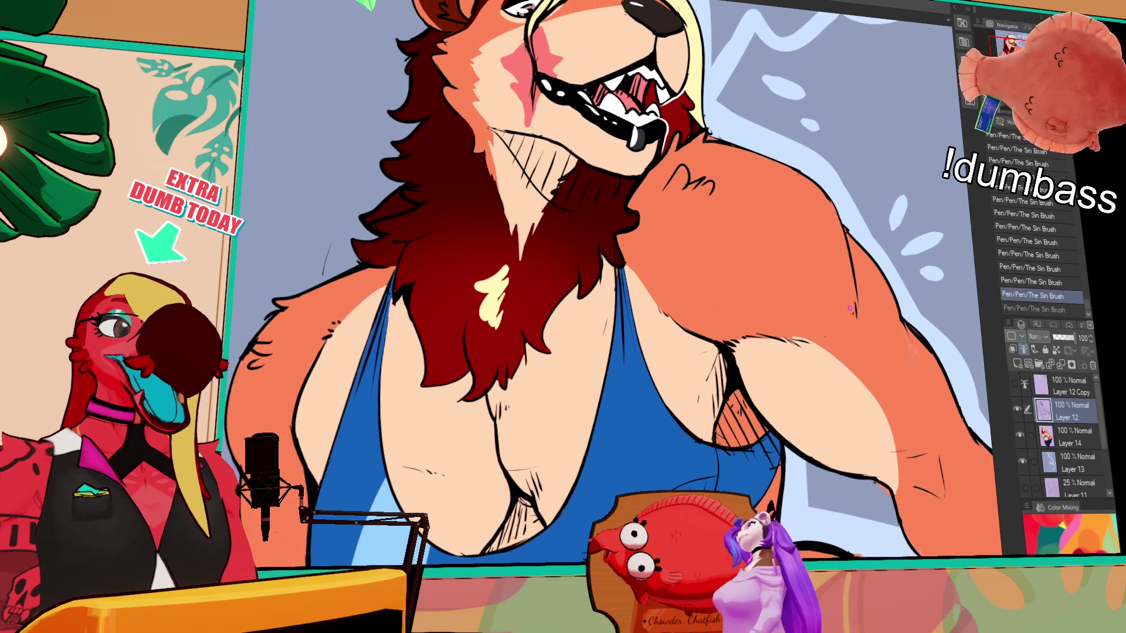
{"action": "scroll", "coordinate": [925, 388], "scroll_direction": "down", "scroll_amount": 1}
{"action": "left_click_drag", "start_coordinate": [925, 388], "coordinate": [881, 295]}
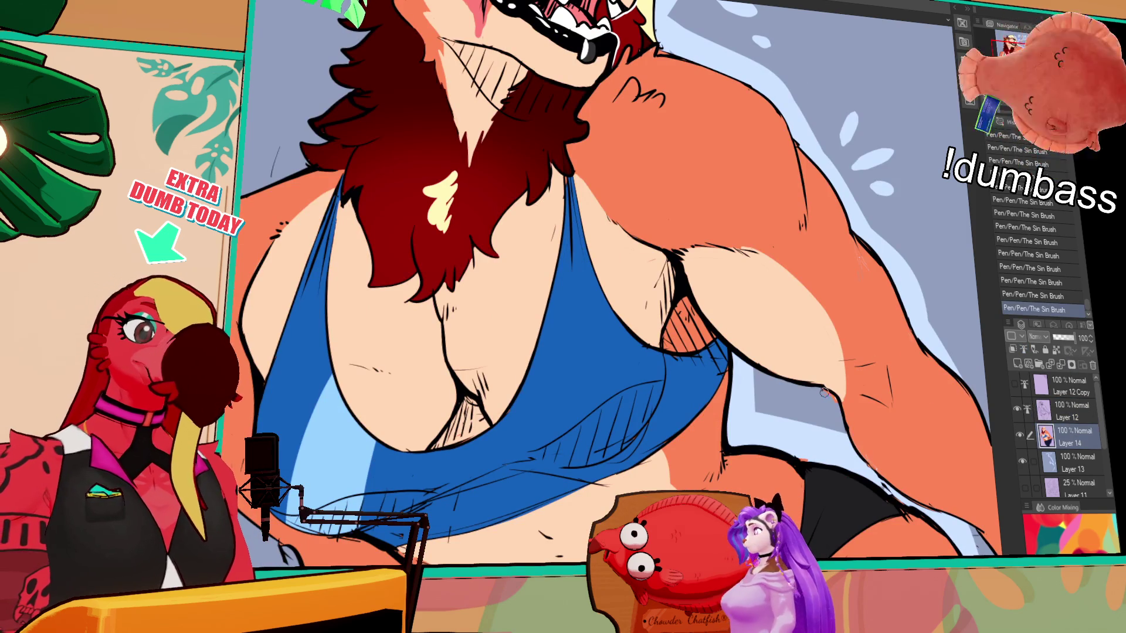
{"action": "left_click_drag", "start_coordinate": [831, 400], "coordinate": [801, 305]}
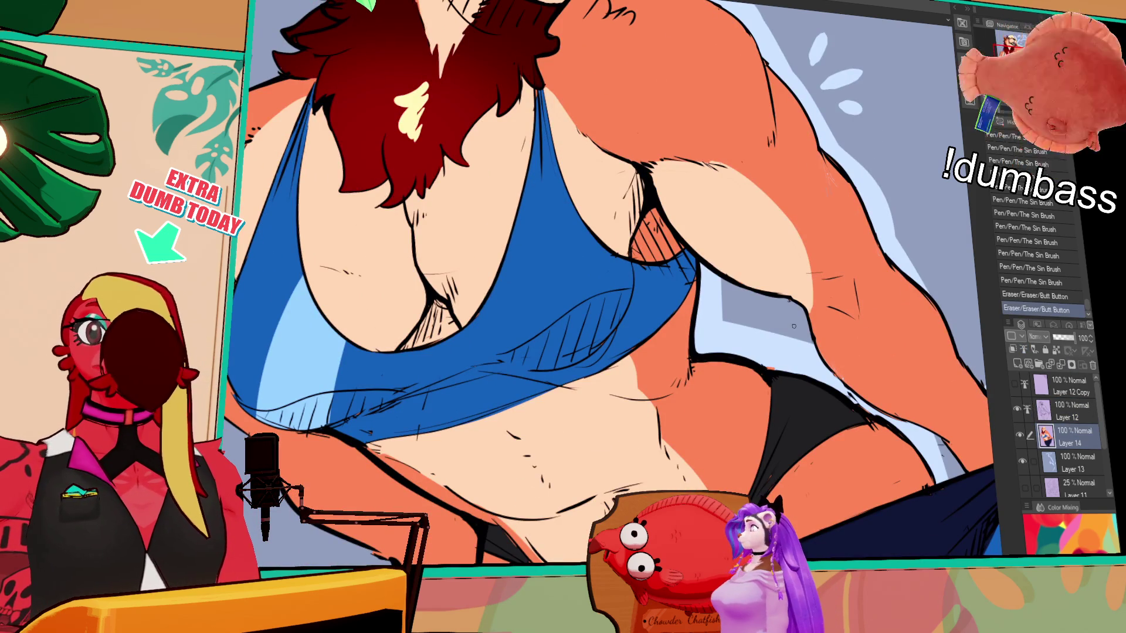
{"action": "mouse_move", "coordinate": [616, 370]}
{"action": "left_mouse_down"}
{"action": "mouse_move", "coordinate": [599, 334]}
{"action": "mouse_move", "coordinate": [634, 360]}
{"action": "left_mouse_up"}
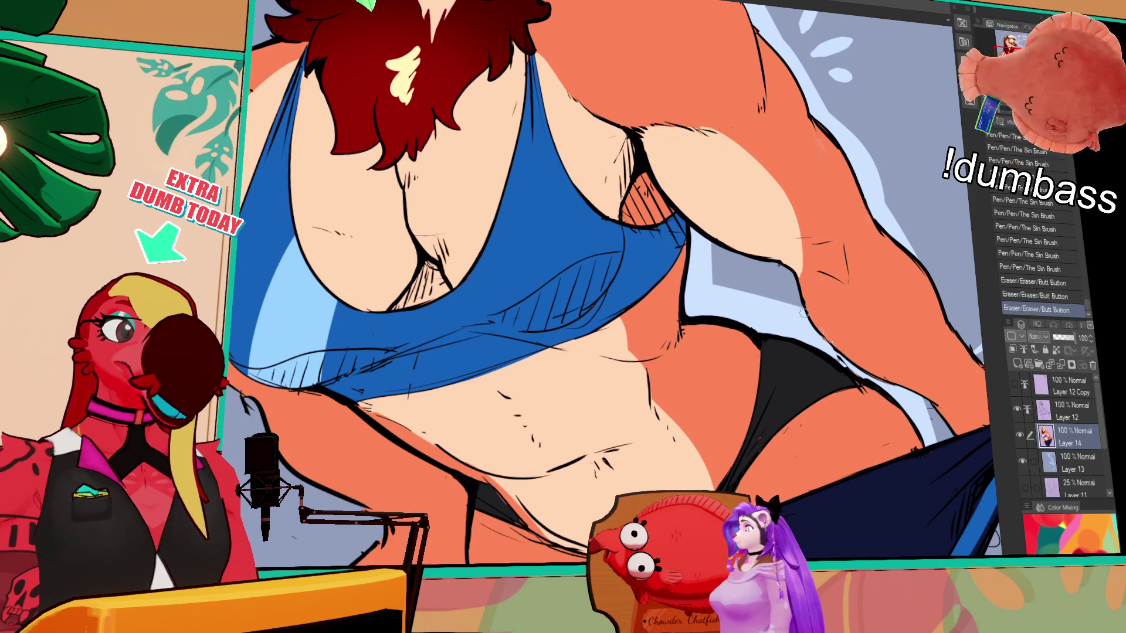
Switch between Layer 12 and Layer 14 for touch-ups, then zoom out to the whole illustration
{"action": "left_click", "coordinate": [1068, 410]}
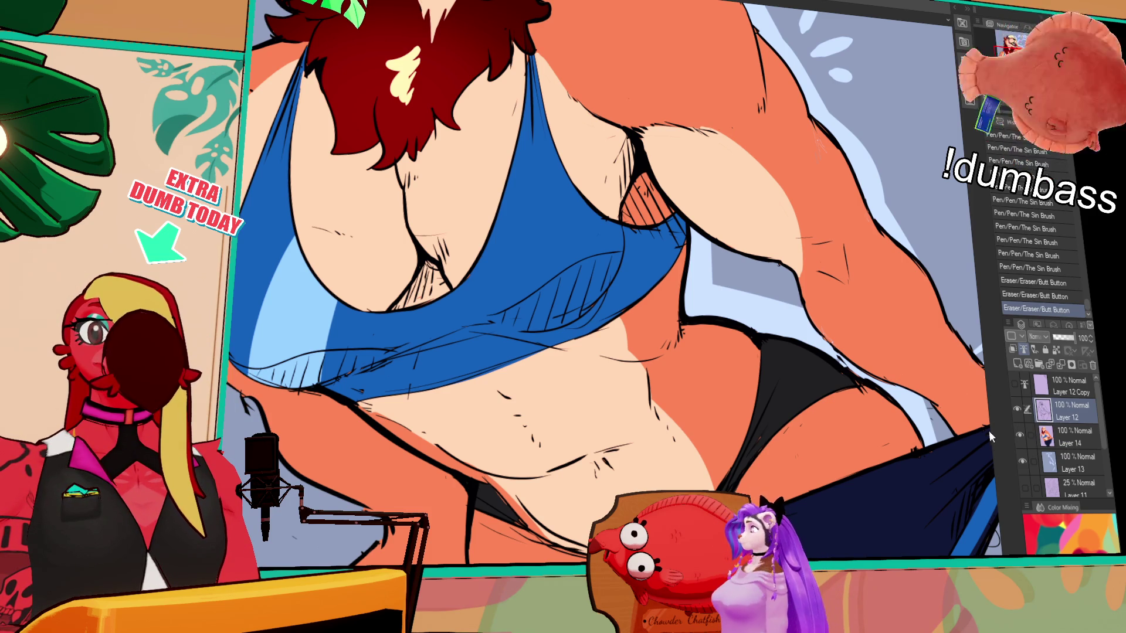
{"action": "left_click", "coordinate": [1072, 444]}
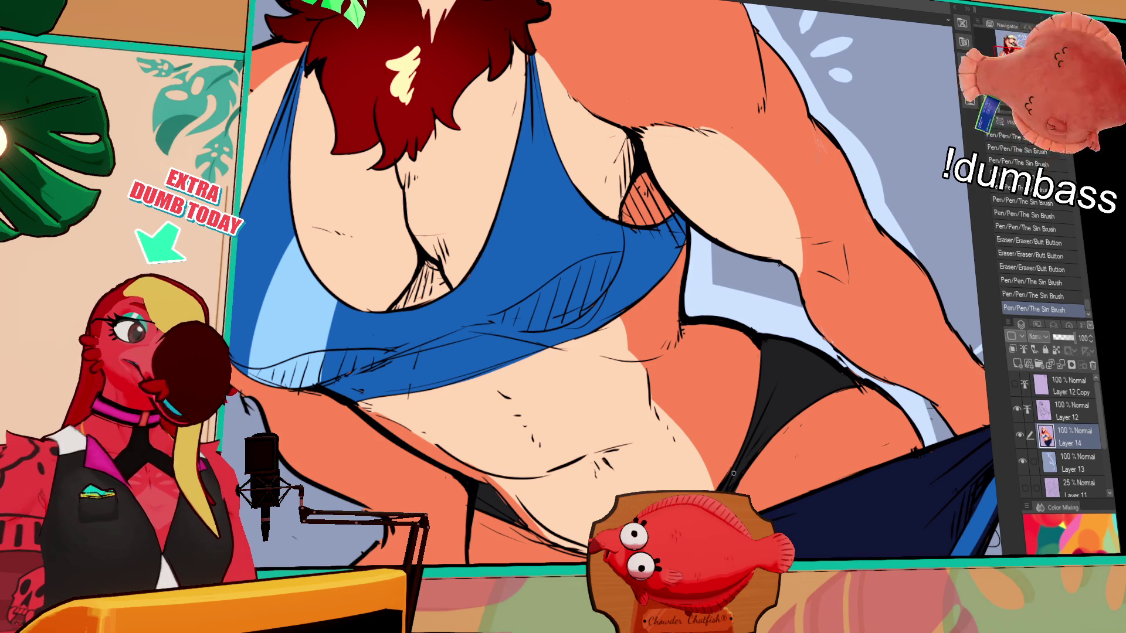
{"action": "scroll", "coordinate": [865, 404], "scroll_direction": "up", "scroll_amount": 1}
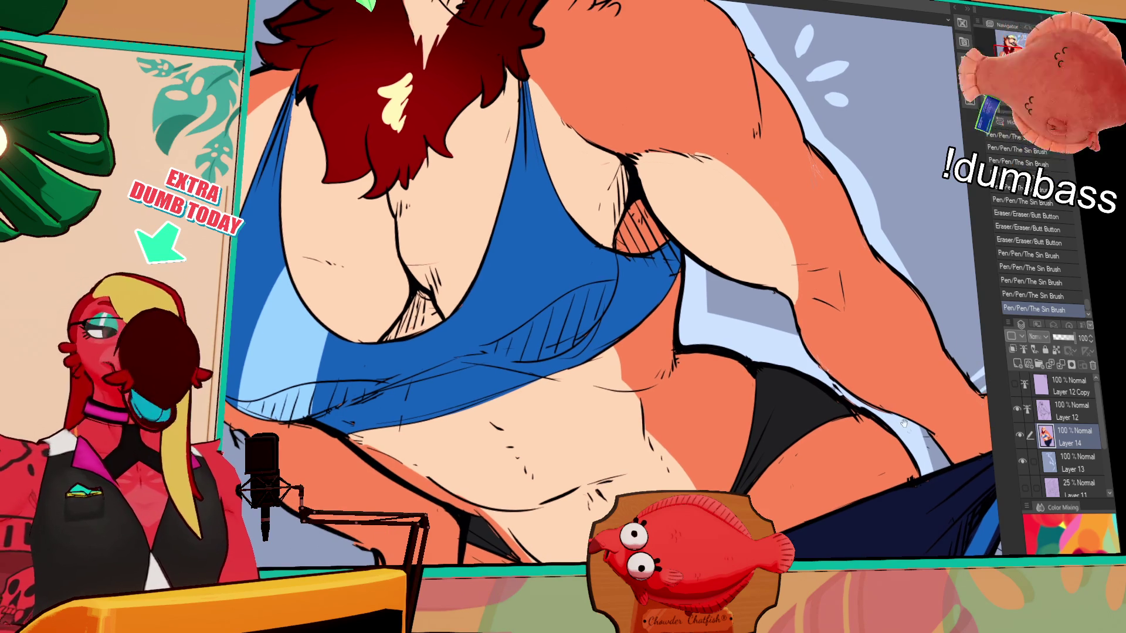
{"action": "scroll", "coordinate": [865, 404], "scroll_direction": "up", "scroll_amount": 1}
{"action": "key", "text": "ctrl+0"}
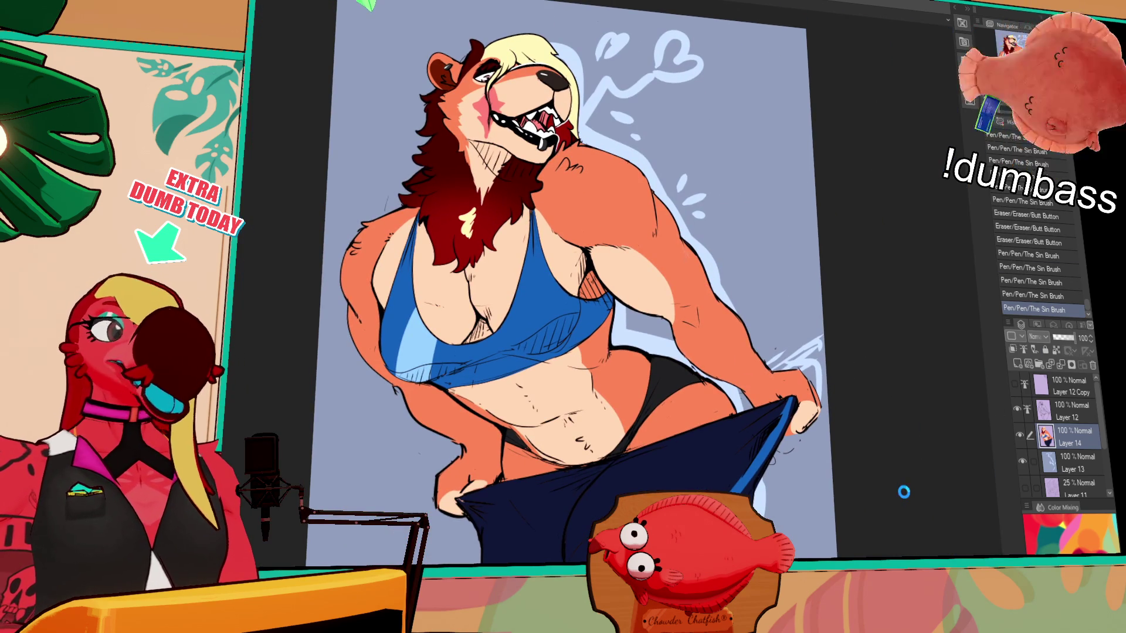
Zoom out and paint a wide light-blue band down the right side of the blue-grey background
{"action": "key", "text": "ctrl+minus"}
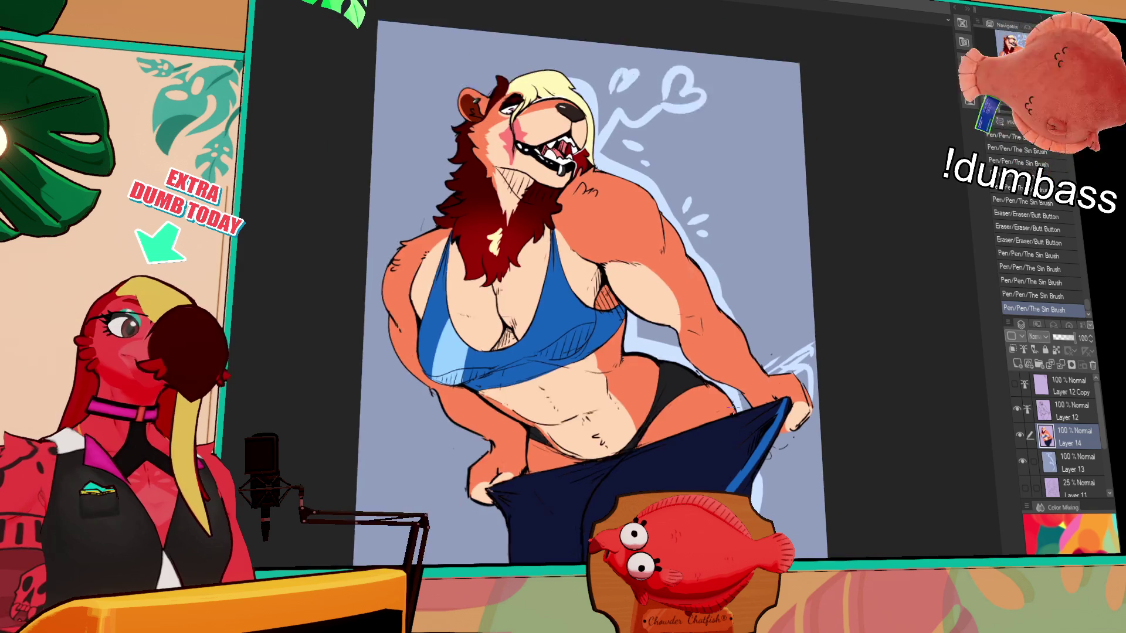
{"action": "key", "text": "ctrl+minus"}
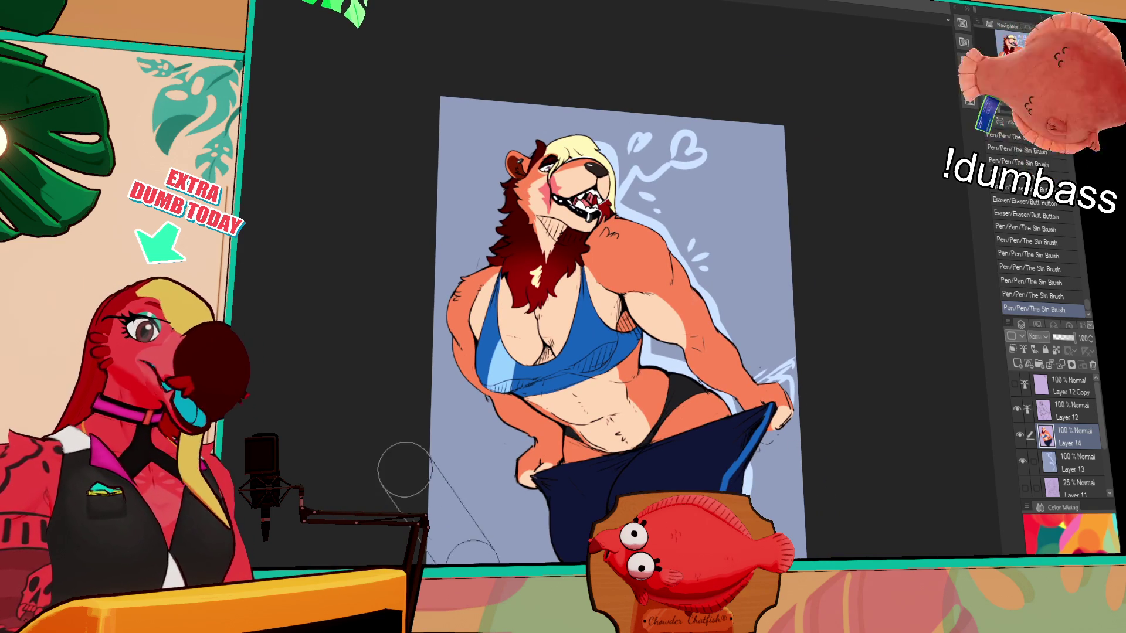
{"action": "mouse_move", "coordinate": [482, 509]}
{"action": "left_mouse_down"}
{"action": "mouse_move", "coordinate": [475, 431]}
{"action": "mouse_move", "coordinate": [456, 541]}
{"action": "left_mouse_up"}
{"action": "left_click_drag", "start_coordinate": [754, 105], "coordinate": [741, 233]}
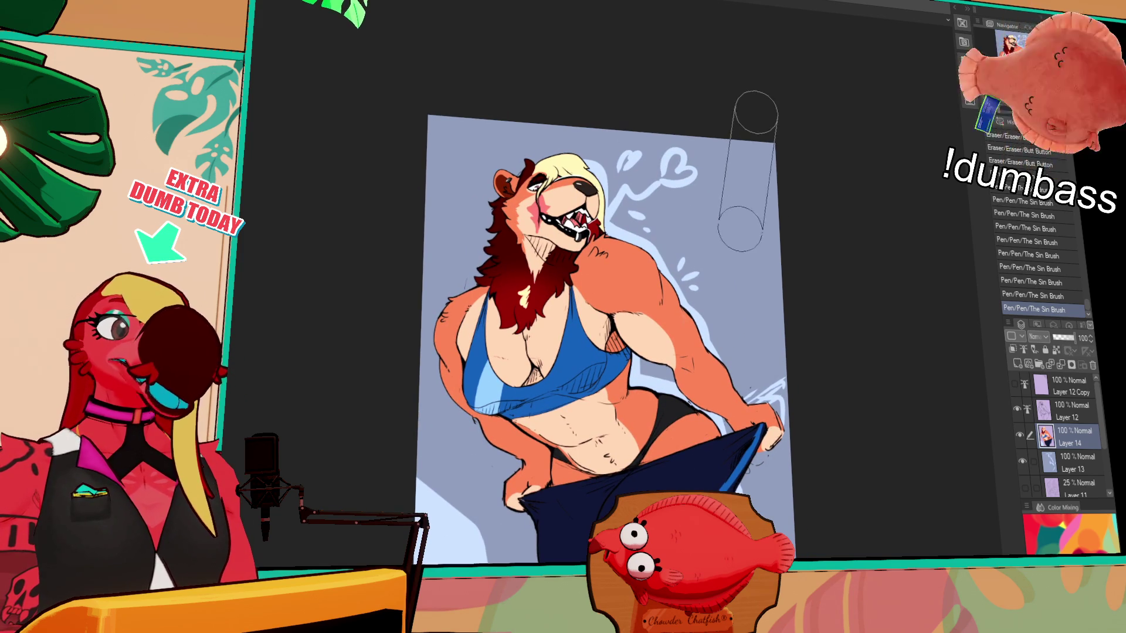
{"action": "left_click_drag", "start_coordinate": [807, 281], "coordinate": [771, 233]}
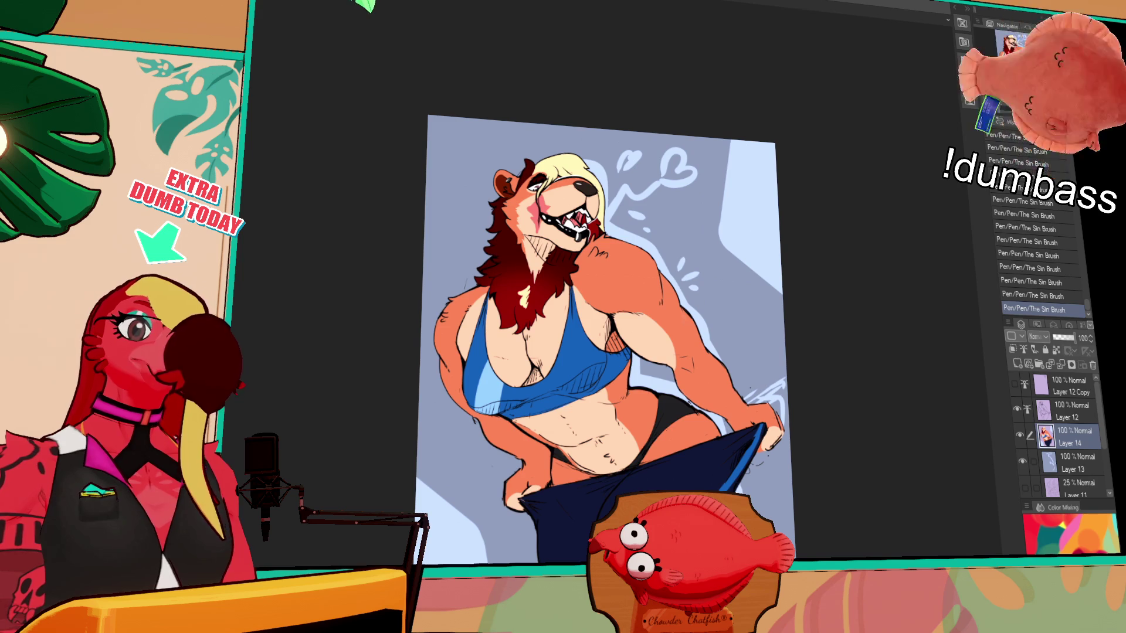
{"action": "left_click_drag", "start_coordinate": [713, 440], "coordinate": [699, 346]}
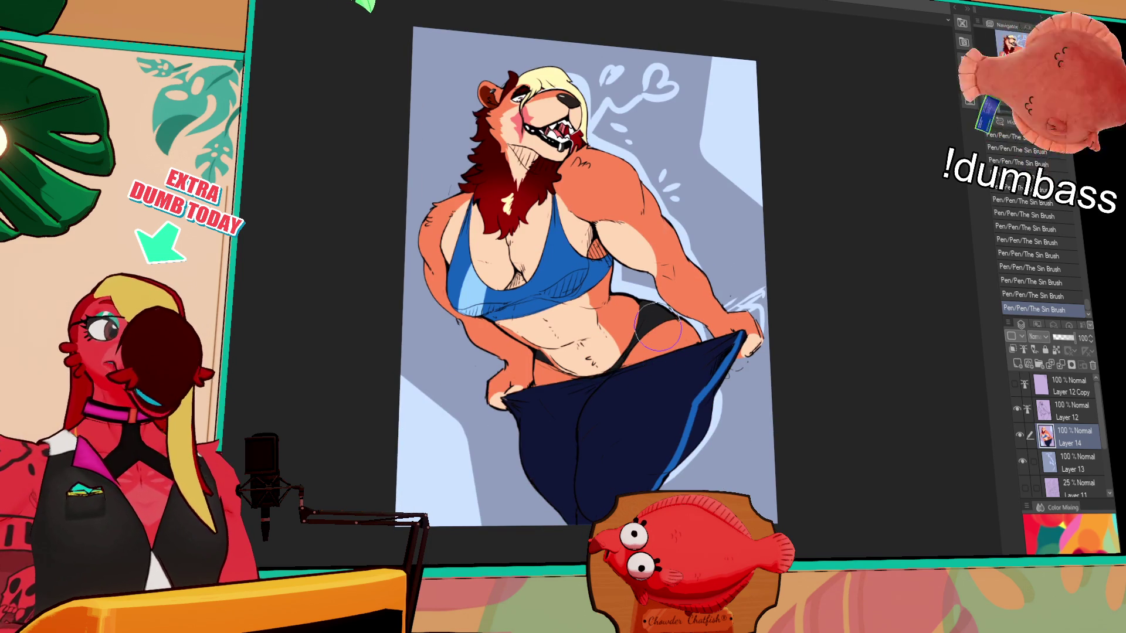
On Layer 12, ink a tail curve at the right hip and toggle undo/redo to compare it before keeping it
{"action": "left_click", "coordinate": [1064, 412]}
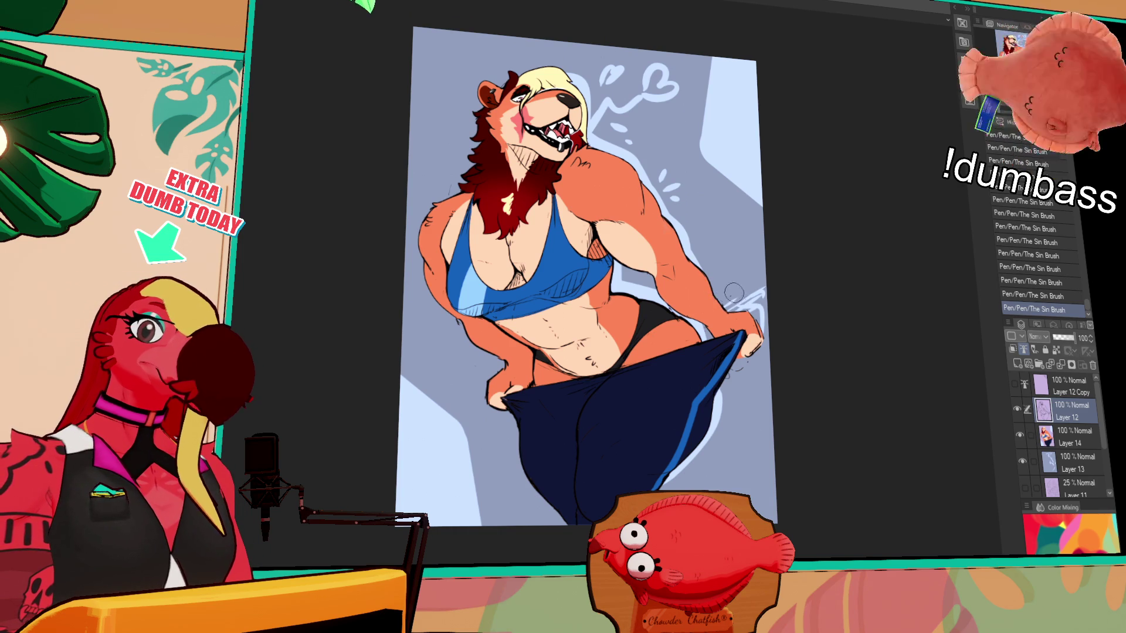
{"action": "mouse_move", "coordinate": [641, 296]}
{"action": "left_mouse_down"}
{"action": "mouse_move", "coordinate": [661, 287]}
{"action": "mouse_move", "coordinate": [764, 319]}
{"action": "left_mouse_up"}
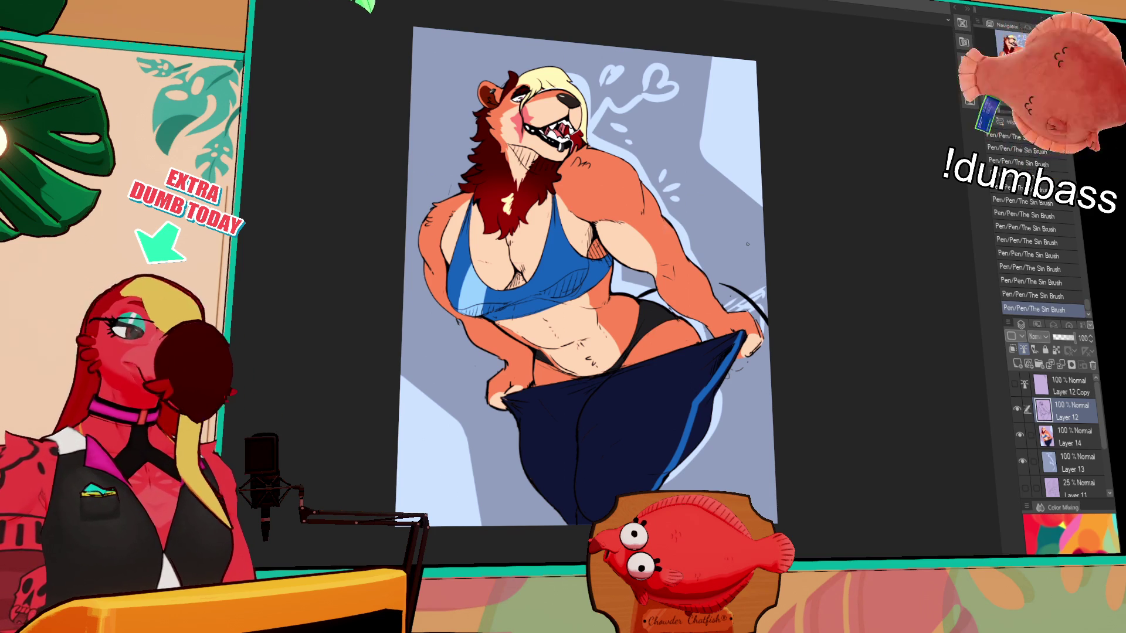
{"action": "key", "text": "ctrl+z"}
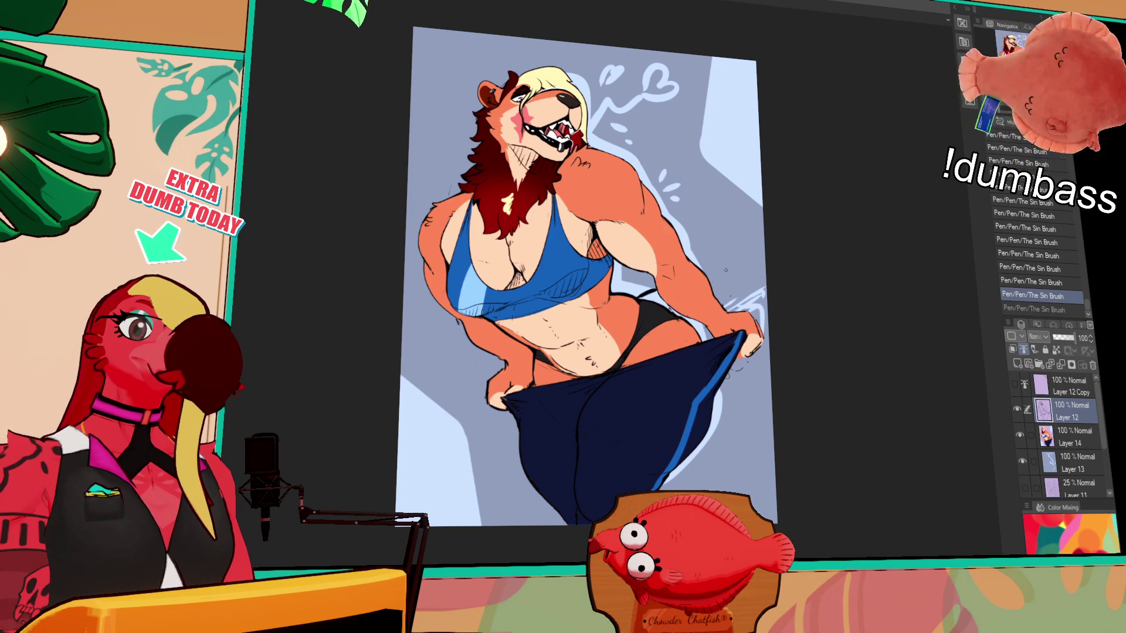
{"action": "key", "text": "ctrl+y"}
{"action": "key", "text": "ctrl+z"}
{"action": "key", "text": "ctrl+y"}
{"action": "key", "text": "ctrl+z"}
{"action": "key", "text": "ctrl+y"}
{"action": "key", "text": "ctrl+y"}
{"action": "key", "text": "ctrl+z"}
{"action": "key", "text": "ctrl+y"}
{"action": "key", "text": "ctrl+z"}
{"action": "key", "text": "ctrl+y"}
{"action": "key", "text": "ctrl+z"}
{"action": "key", "text": "ctrl+y"}
{"action": "key", "text": "ctrl+z"}
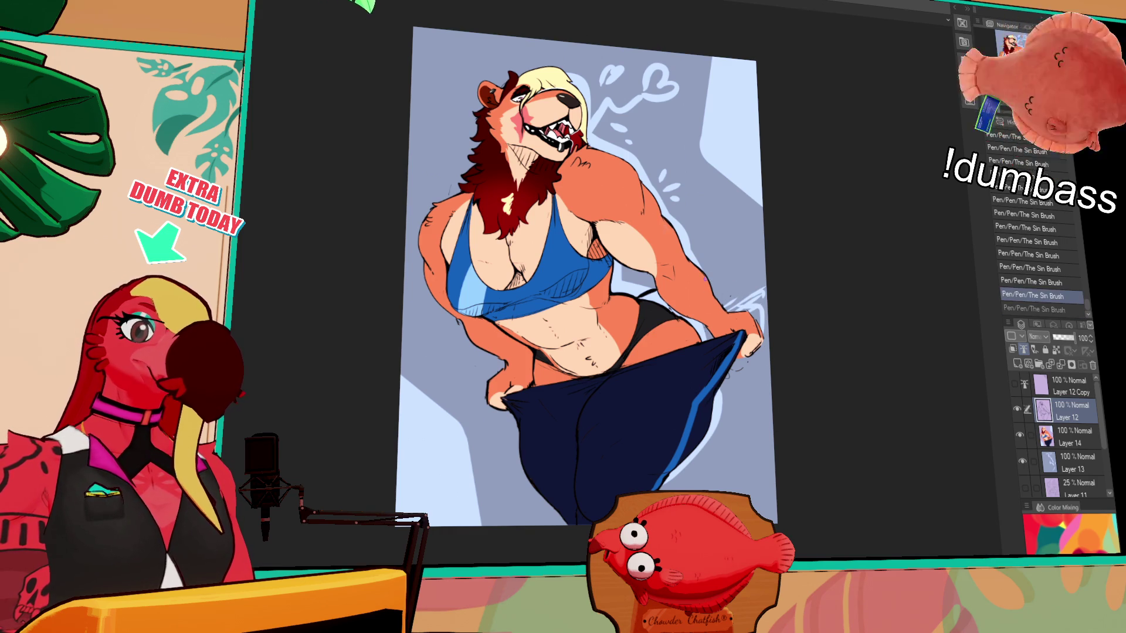
{"action": "key", "text": "ctrl+y"}
{"action": "key", "text": "ctrl+z"}
{"action": "key", "text": "ctrl+y"}
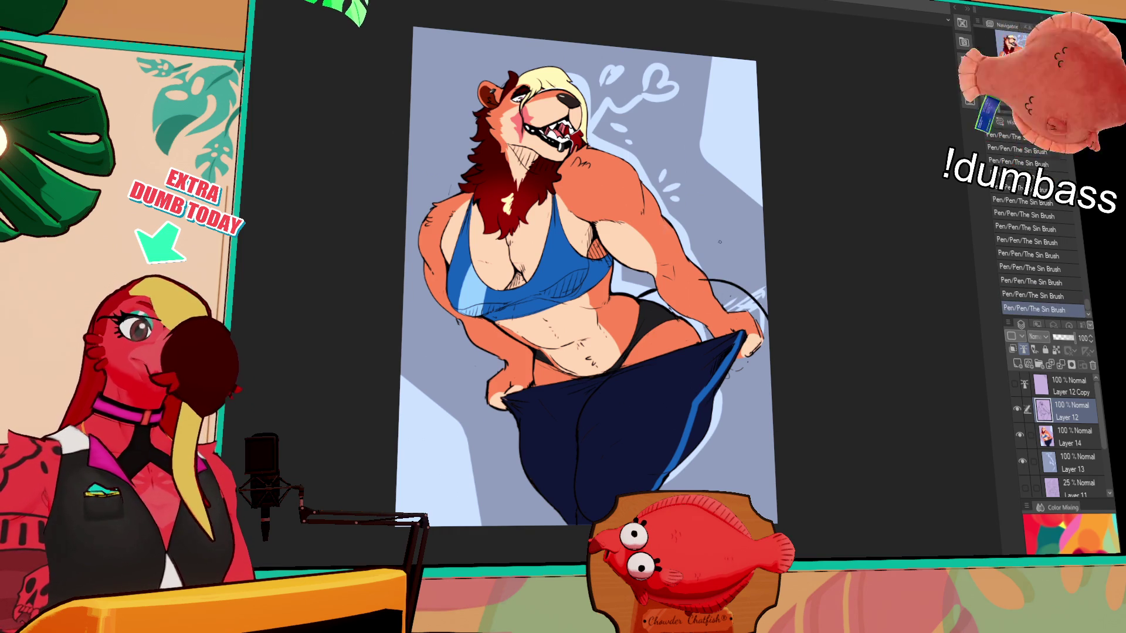
Erase part of the sketch lines and undo an accidental lineart move and a stray stroke near the hand
{"action": "left_click_drag", "start_coordinate": [720, 240], "coordinate": [756, 247]}
{"action": "left_click_drag", "start_coordinate": [766, 248], "coordinate": [821, 262]}
{"action": "key", "text": "ctrl+z"}
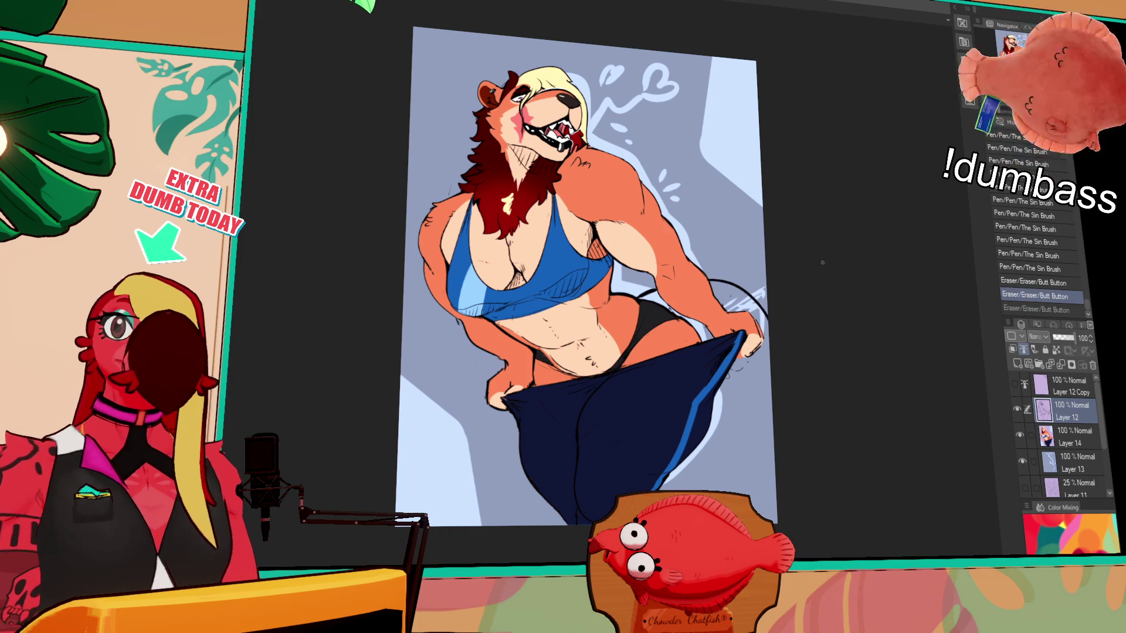
{"action": "scroll", "coordinate": [821, 262], "scroll_direction": "down", "scroll_amount": 2}
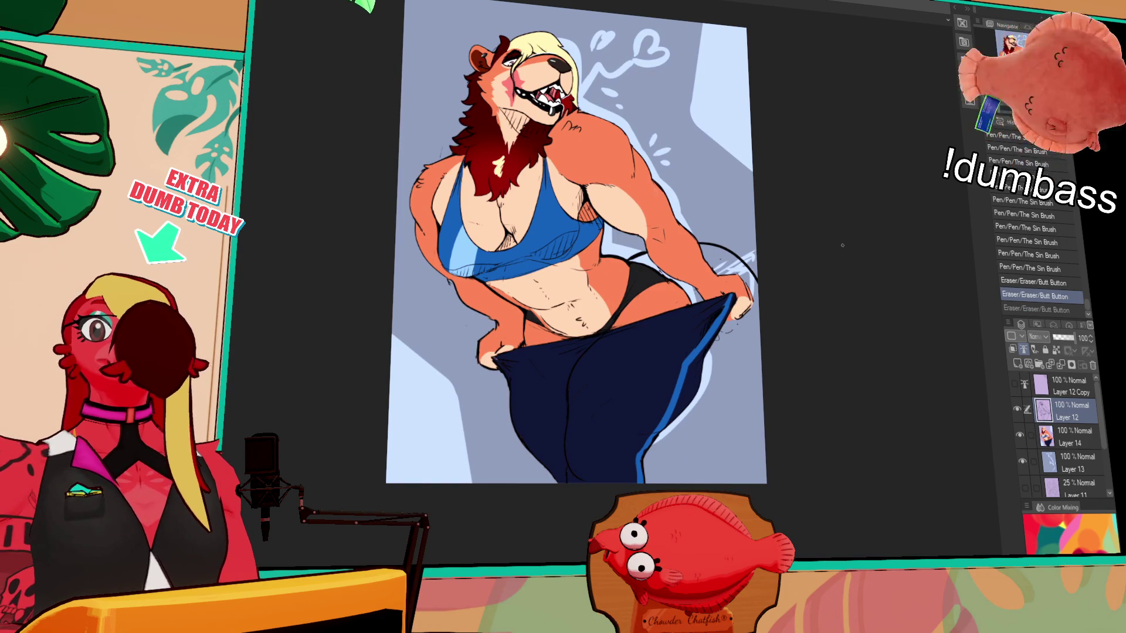
{"action": "scroll", "coordinate": [780, 289], "scroll_direction": "up", "scroll_amount": 1}
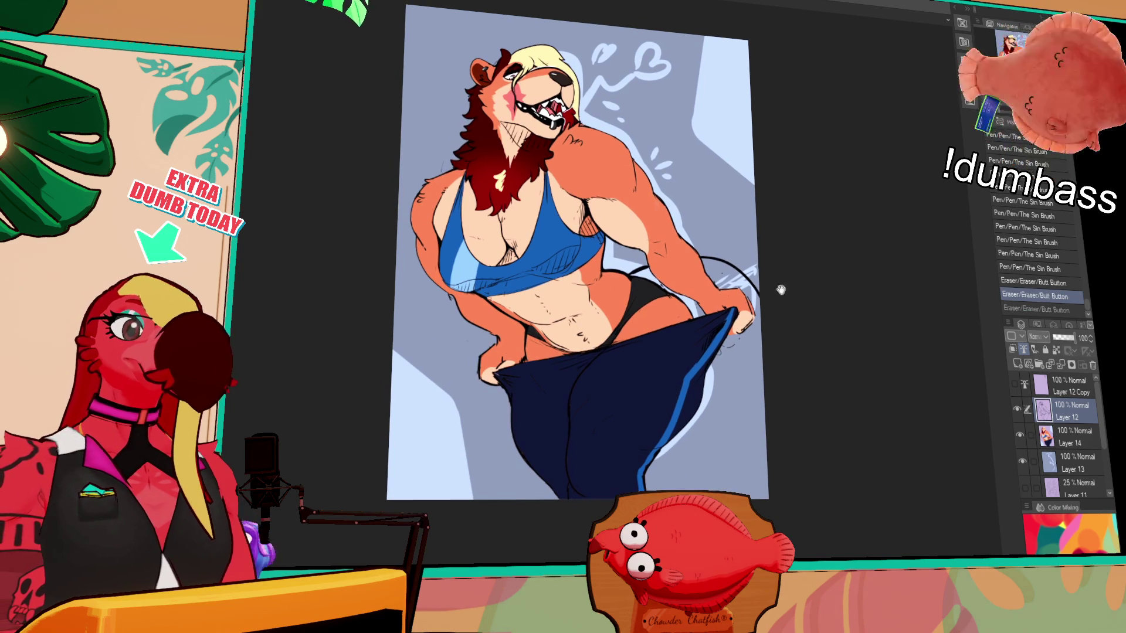
{"action": "left_click_drag", "start_coordinate": [758, 318], "coordinate": [763, 350]}
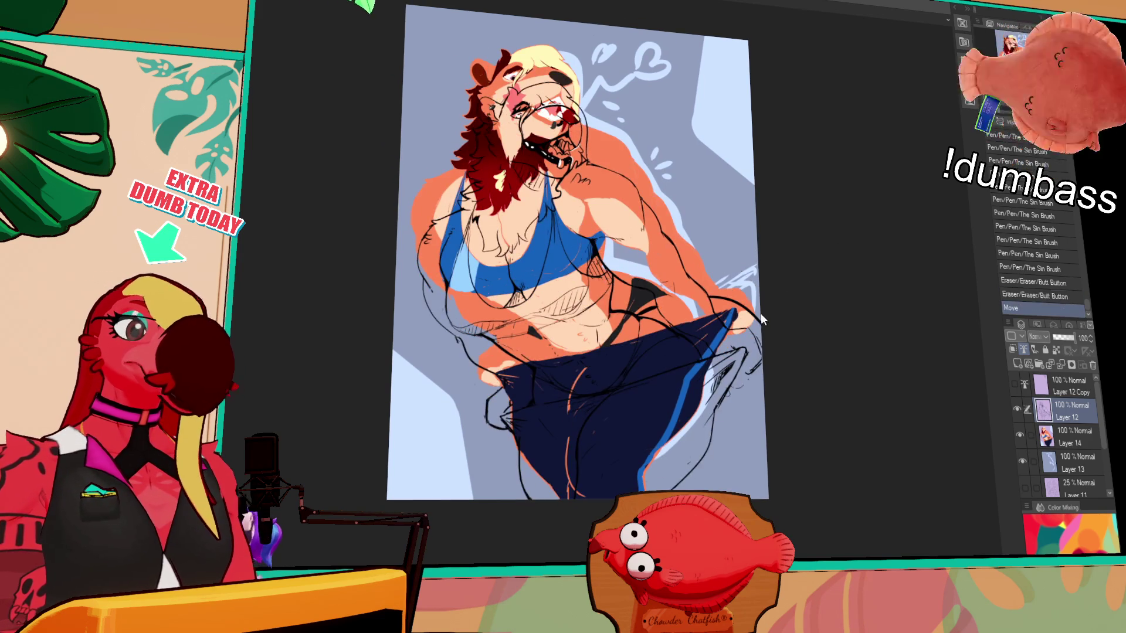
{"action": "key", "text": "ctrl+z"}
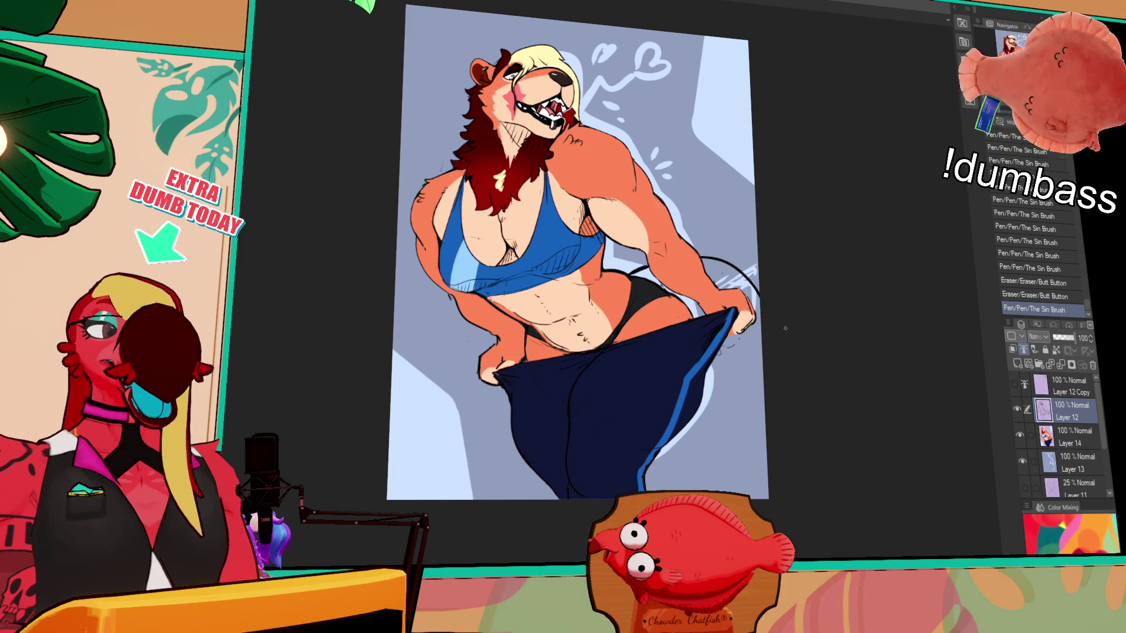
{"action": "left_click_drag", "start_coordinate": [757, 317], "coordinate": [762, 331]}
{"action": "key", "text": "ctrl+z"}
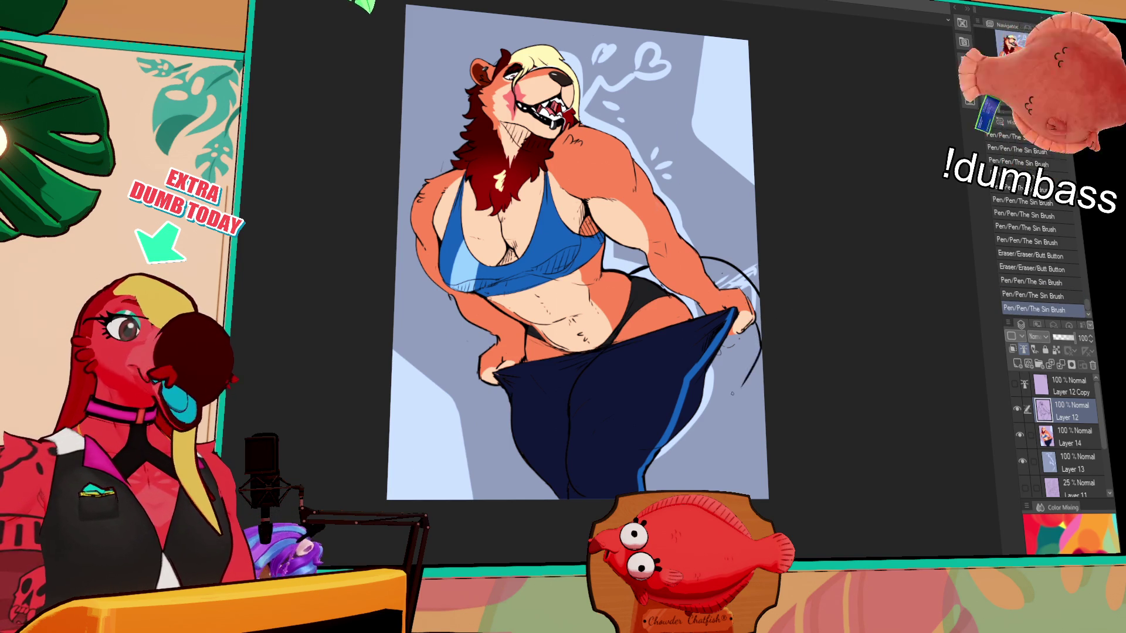
Sketch the tail hanging down beside the pants' right edge and below them
{"action": "left_click_drag", "start_coordinate": [752, 343], "coordinate": [732, 429]}
{"action": "mouse_move", "coordinate": [748, 376]}
{"action": "left_mouse_down"}
{"action": "mouse_move", "coordinate": [727, 445]}
{"action": "mouse_move", "coordinate": [754, 439]}
{"action": "left_mouse_up"}
{"action": "key", "text": "ctrl+z"}
{"action": "key", "text": "ctrl+z"}
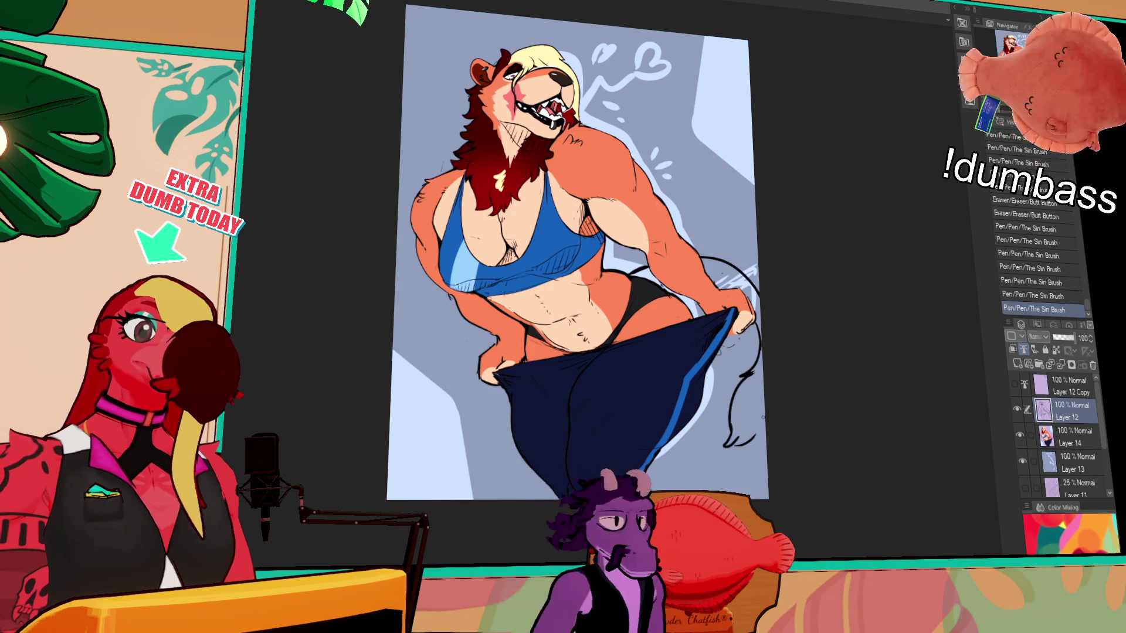
{"action": "left_click_drag", "start_coordinate": [732, 413], "coordinate": [763, 444]}
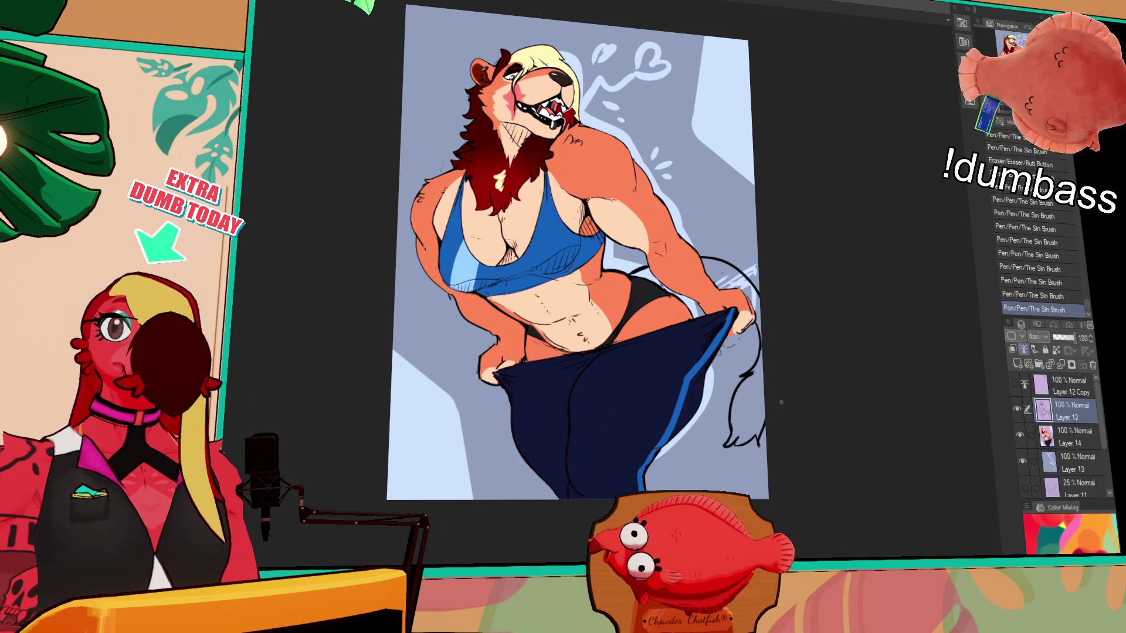
{"action": "scroll", "coordinate": [878, 472], "scroll_direction": "right", "scroll_amount": 2}
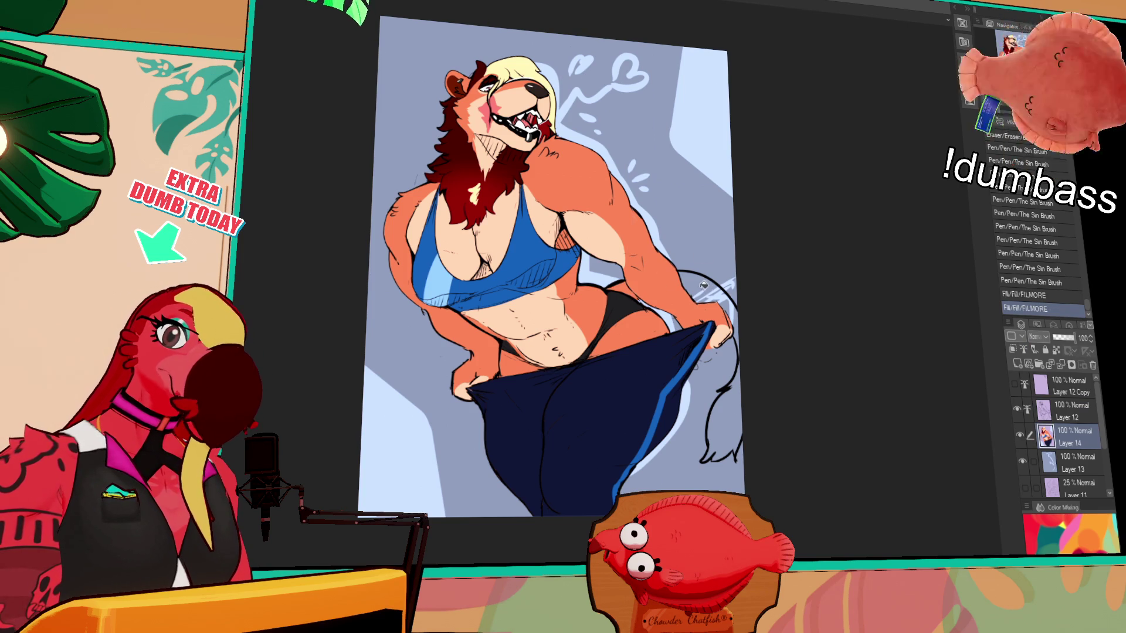
With the background hidden, fill the tail orange and its tuft dark red, then show and select Layer 13 again
{"action": "left_click", "coordinate": [1024, 444]}
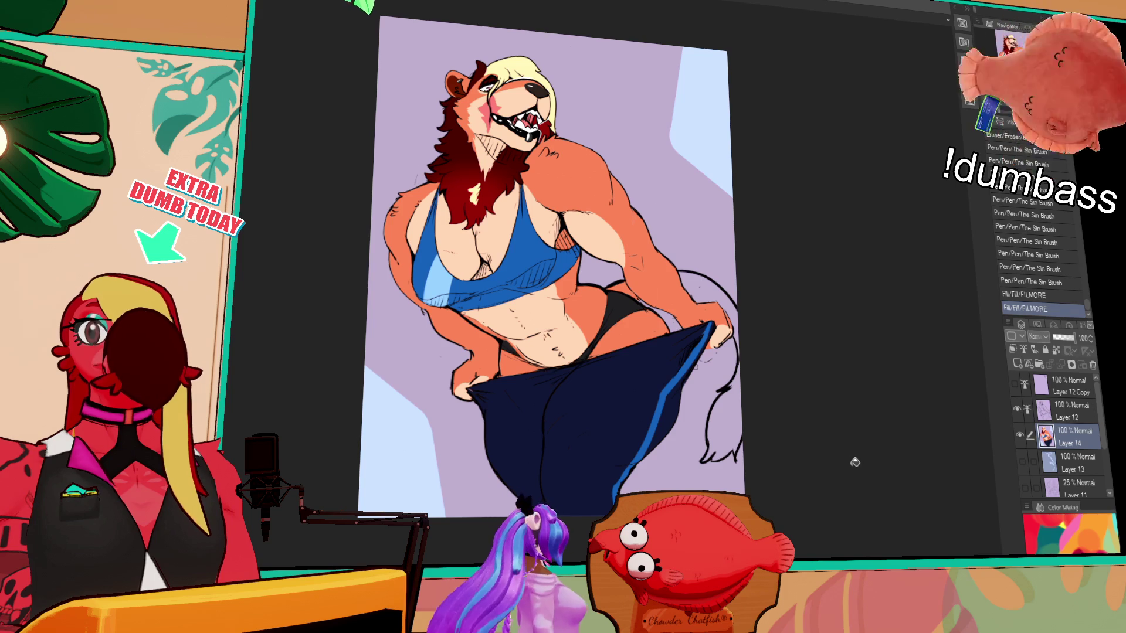
{"action": "left_click", "coordinate": [717, 304]}
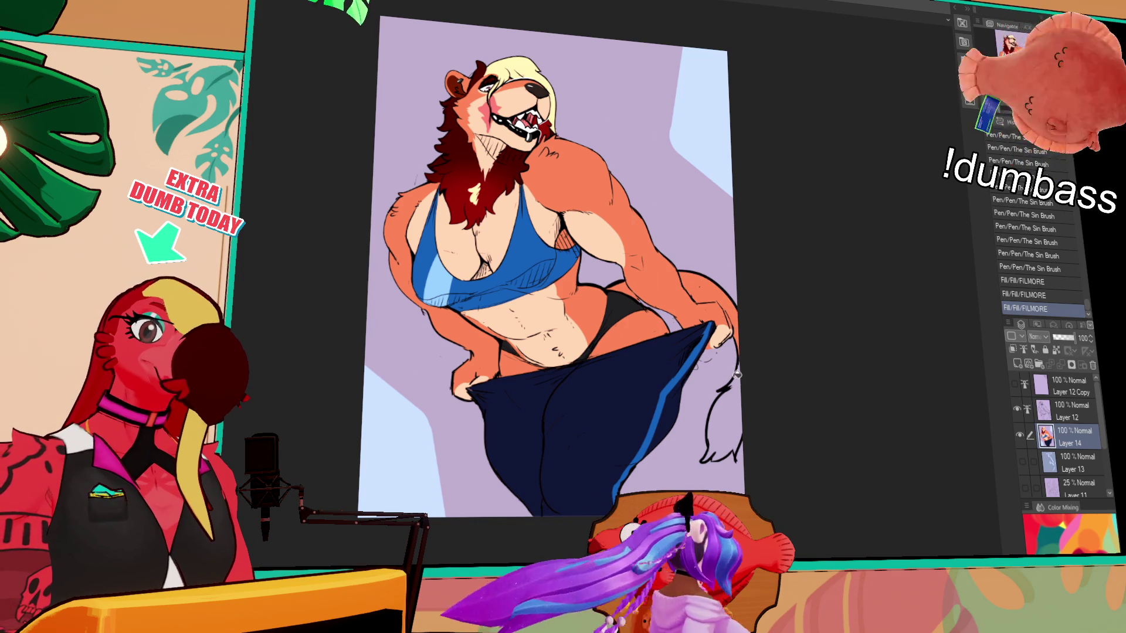
{"action": "left_click", "coordinate": [726, 413]}
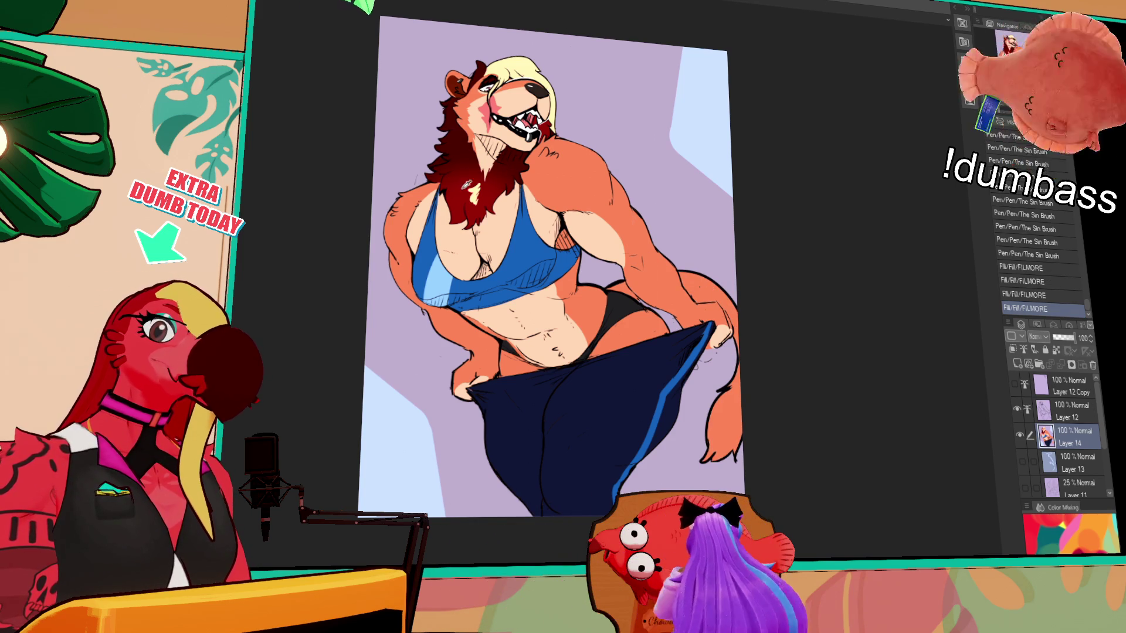
{"action": "left_click", "coordinate": [732, 386]}
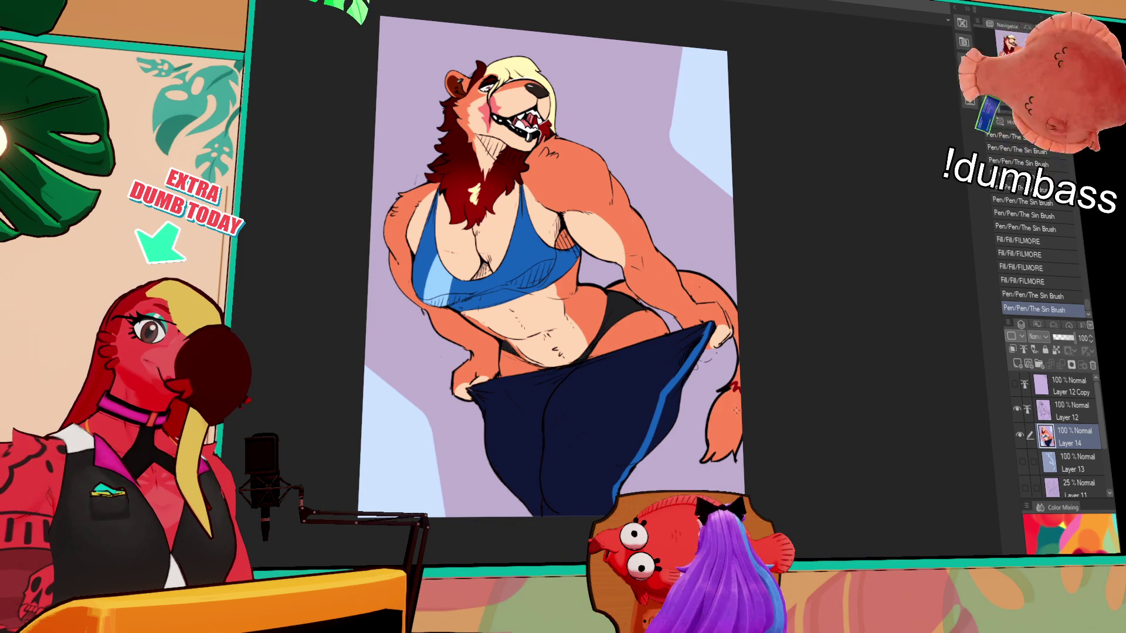
{"action": "left_click", "coordinate": [724, 426]}
{"action": "scroll", "coordinate": [563, 264], "scroll_direction": "up", "scroll_amount": 1}
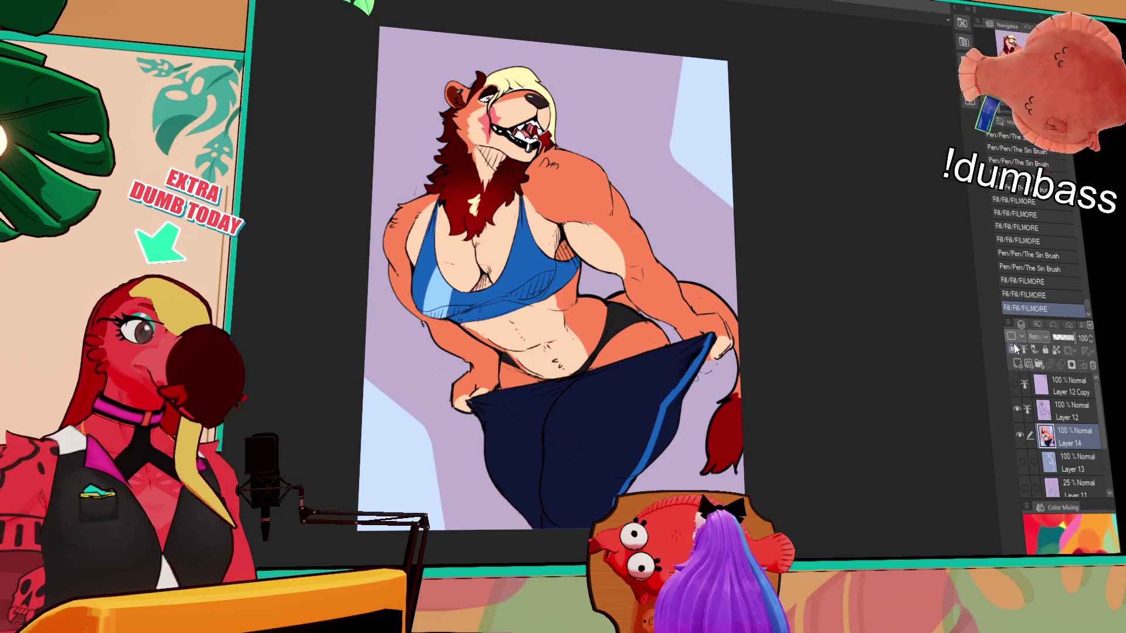
{"action": "left_click", "coordinate": [1024, 463]}
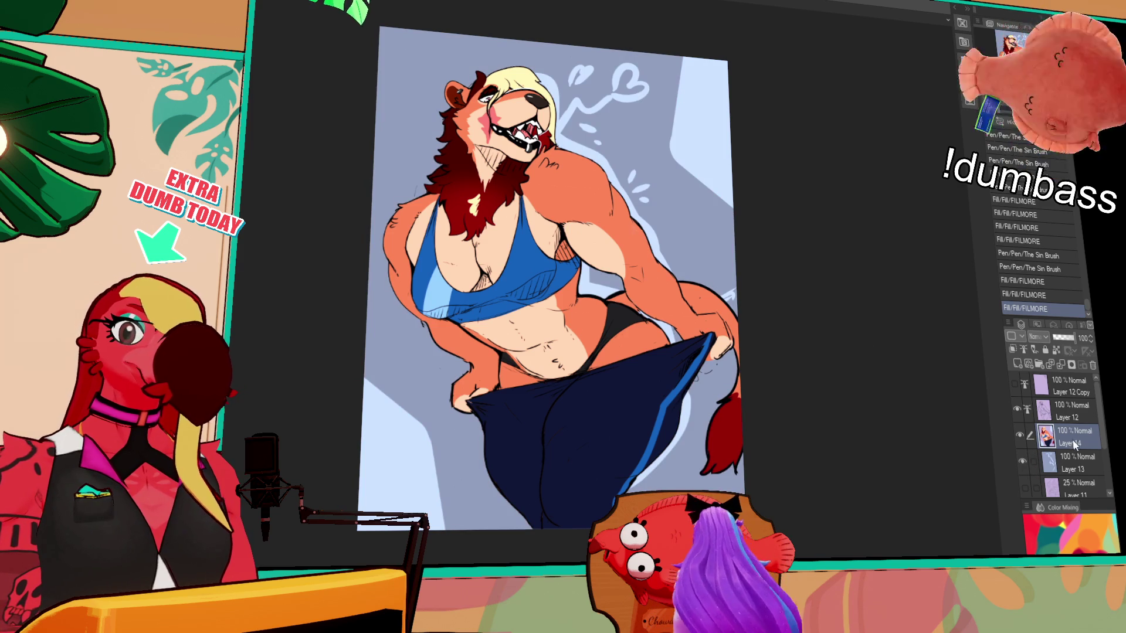
{"action": "left_click", "coordinate": [1030, 454]}
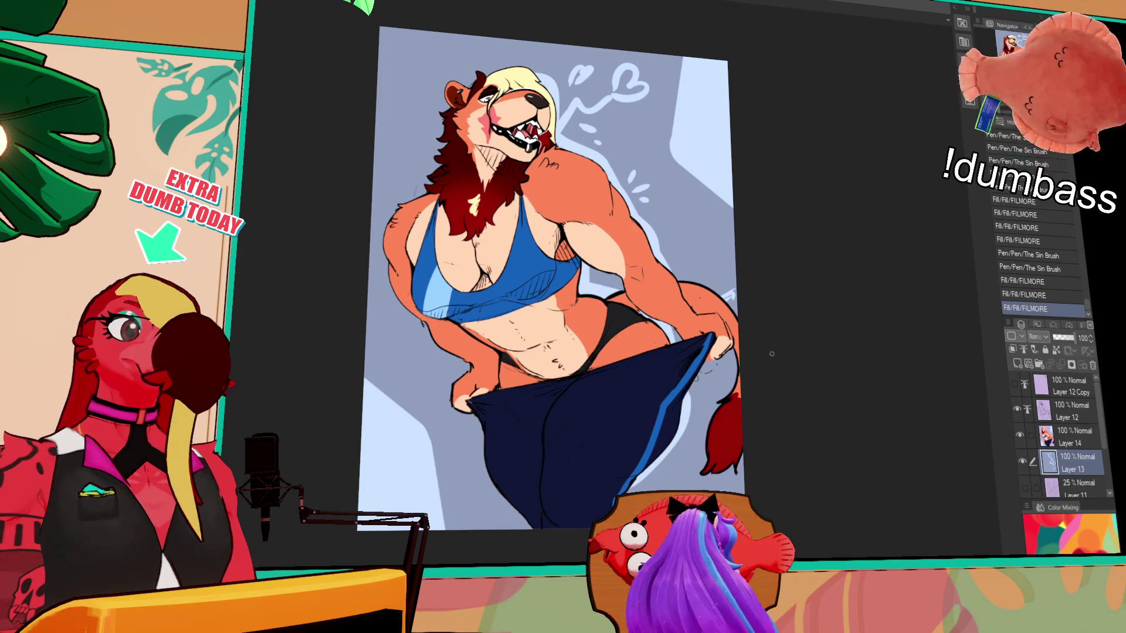
Add small pen strokes on the background near the figure's right arm
{"action": "mouse_move", "coordinate": [730, 284]}
{"action": "left_mouse_down"}
{"action": "mouse_move", "coordinate": [676, 264]}
{"action": "mouse_move", "coordinate": [727, 291]}
{"action": "mouse_move", "coordinate": [723, 264]}
{"action": "left_mouse_up"}
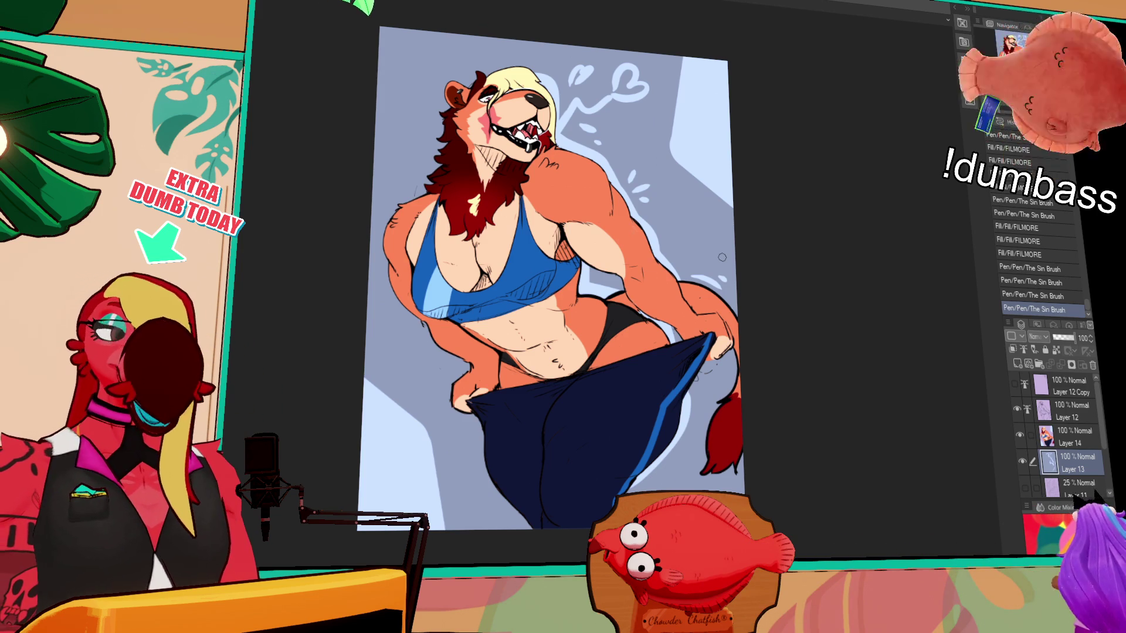
{"action": "scroll", "coordinate": [717, 271], "scroll_direction": "up", "scroll_amount": 1}
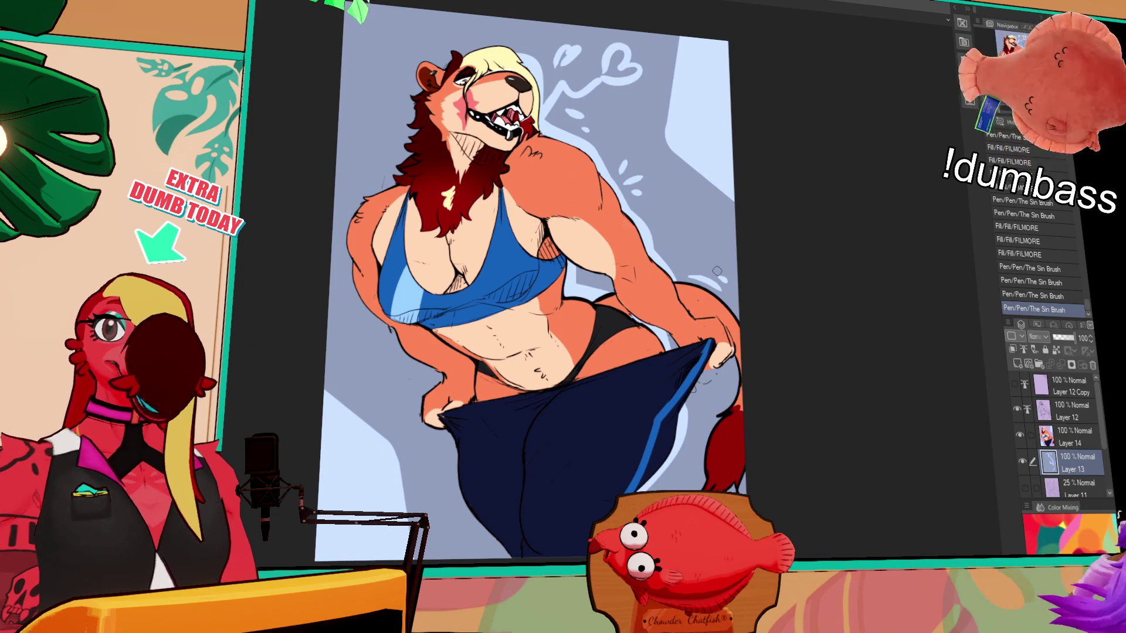